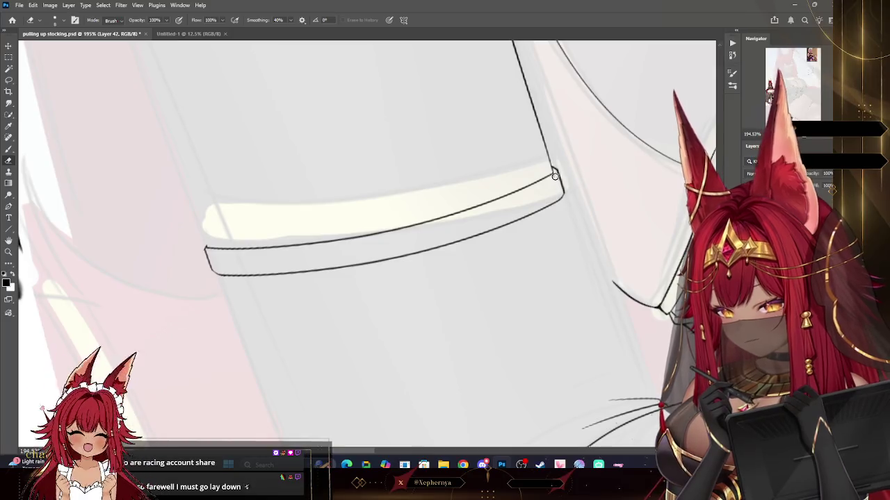
# - Frame the stocking and try inking its left edge, undoing the unsatisfying strokes
pyautogui.press('z')
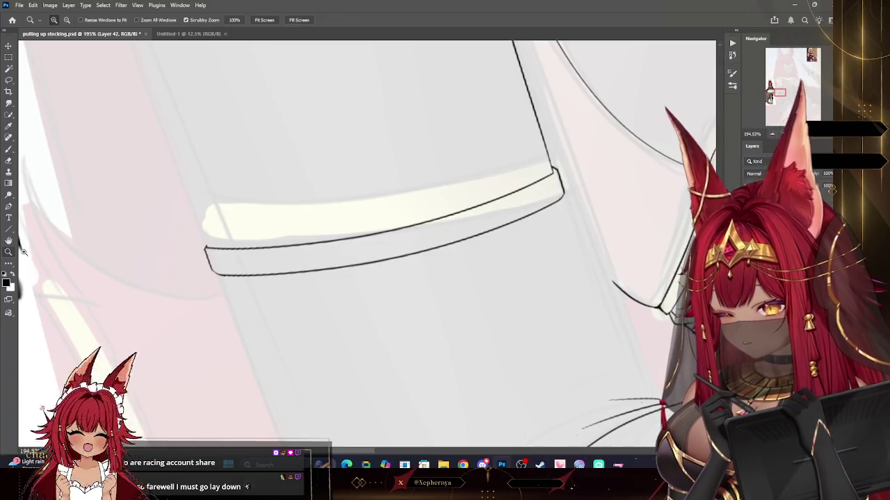
pyautogui.moveTo(183, 227); pyautogui.dragTo(309, 212)
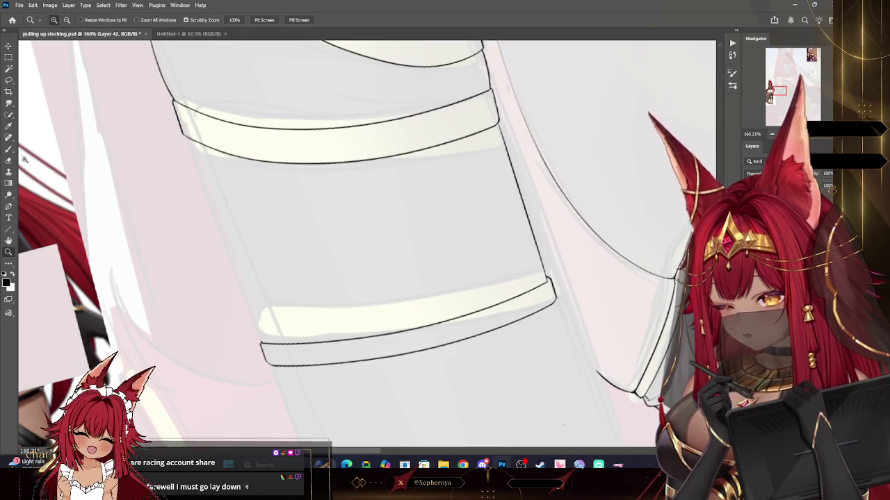
pyautogui.press('b')
pyautogui.moveTo(186, 137); pyautogui.dragTo(258, 340)
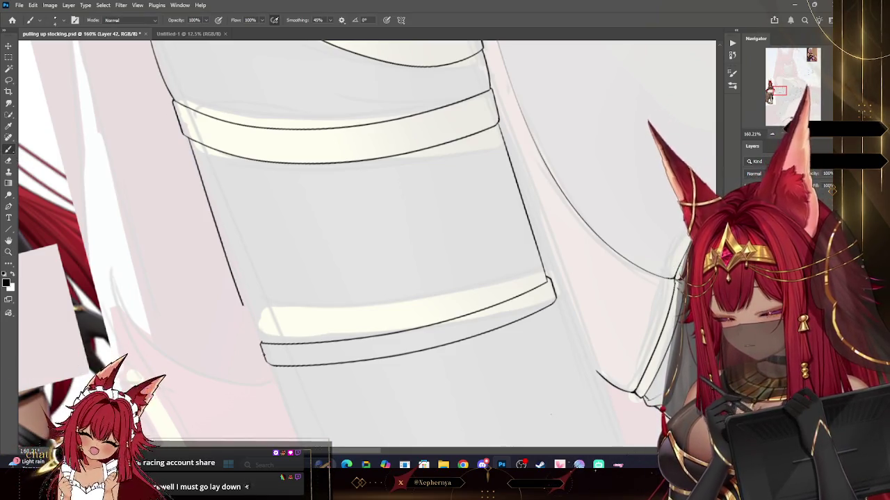
pyautogui.hotkey('ctrl', 'z')
pyautogui.hotkey('ctrl', 'z')
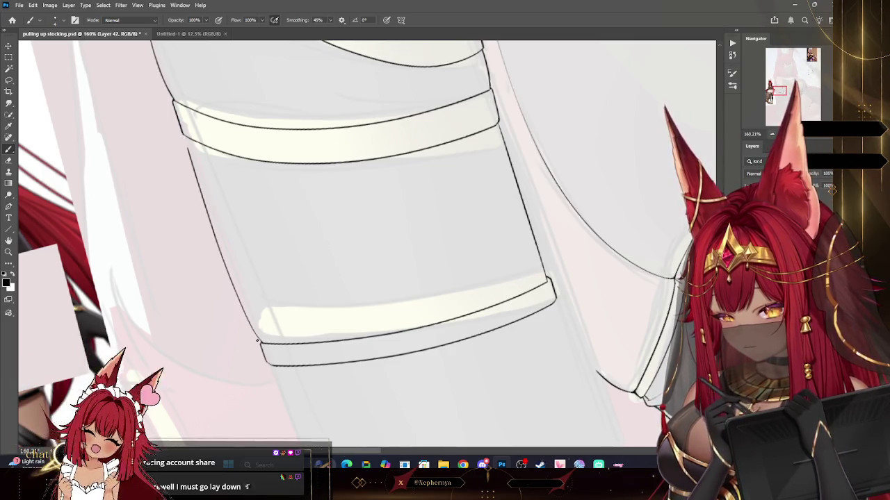
pyautogui.hotkey('ctrl', 'z')
pyautogui.hotkey('ctrl', 'z')
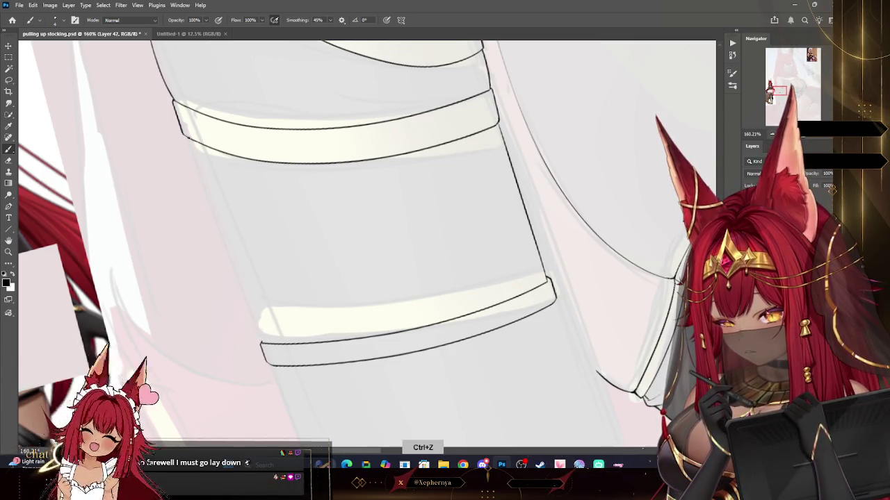
pyautogui.moveTo(227, 247); pyautogui.dragTo(246, 288)
pyautogui.hotkey('ctrl', 'z')
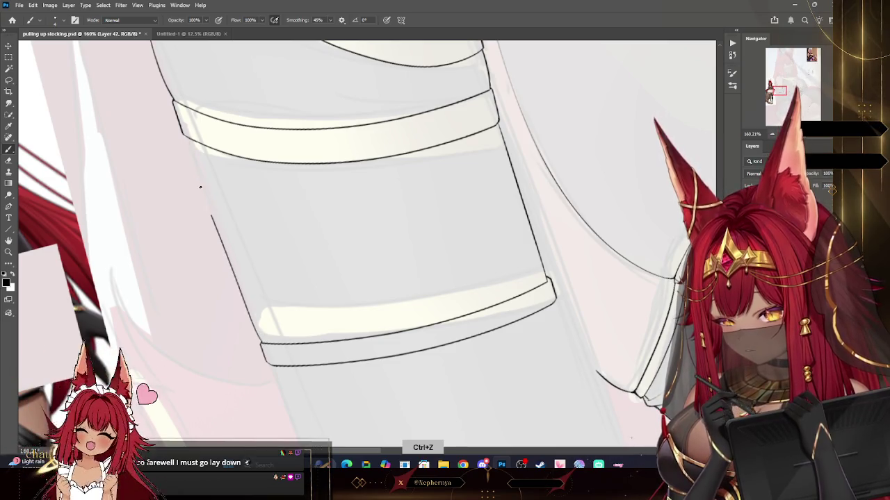
pyautogui.hotkey('ctrl', 'z')
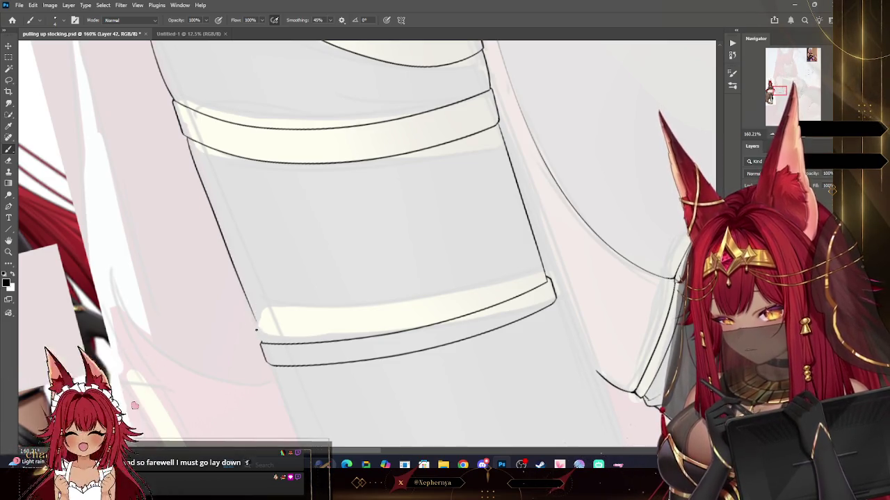
pyautogui.hotkey('ctrl', 'z')
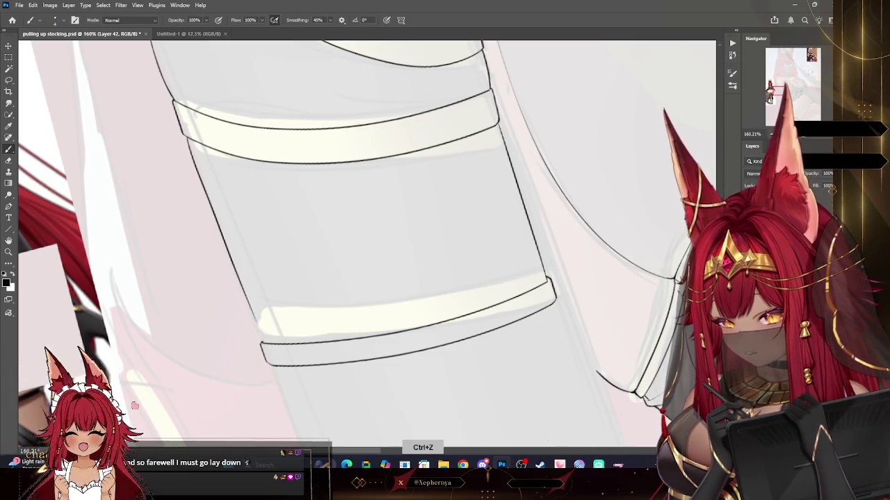
# - Redraw the left edge as one continuous line from cuff upward, then view the whole figure
pyautogui.moveTo(200, 186); pyautogui.dragTo(263, 343)
pyautogui.moveTo(200, 184); pyautogui.dragTo(249, 320)
pyautogui.doubleClick(185, 130)
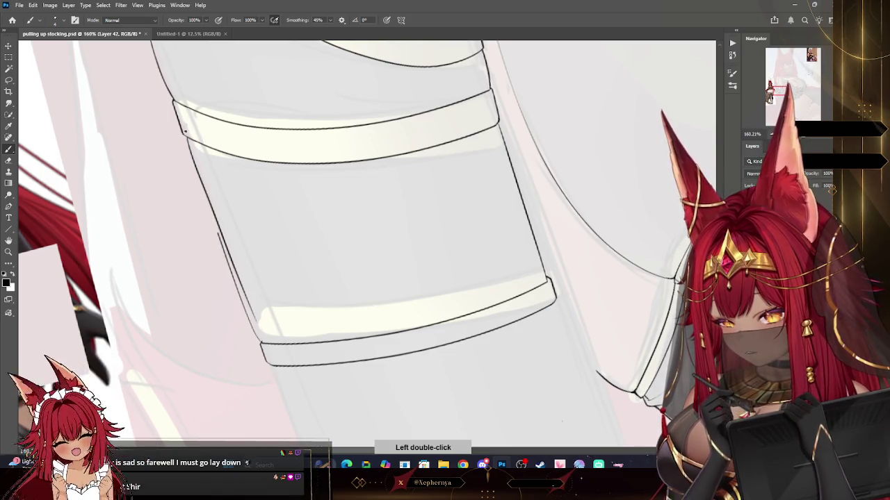
pyautogui.hotkey('ctrl', 'z')
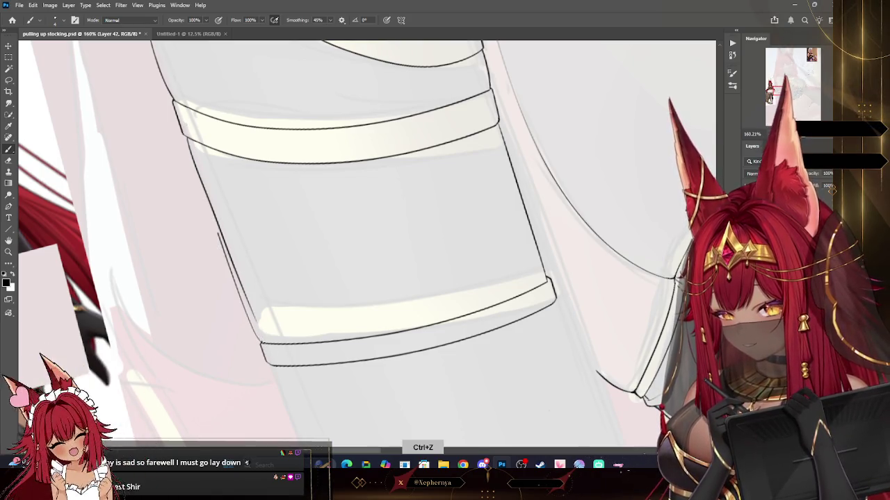
pyautogui.moveTo(258, 334); pyautogui.dragTo(187, 113)
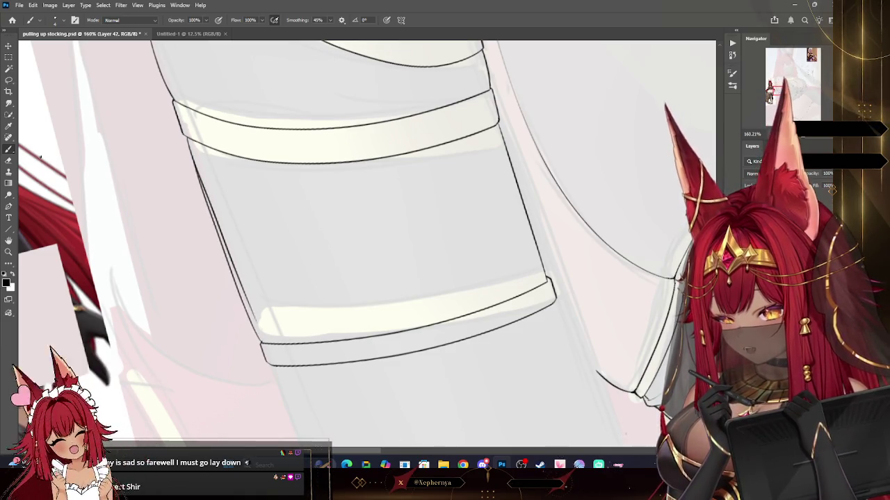
pyautogui.press('e')
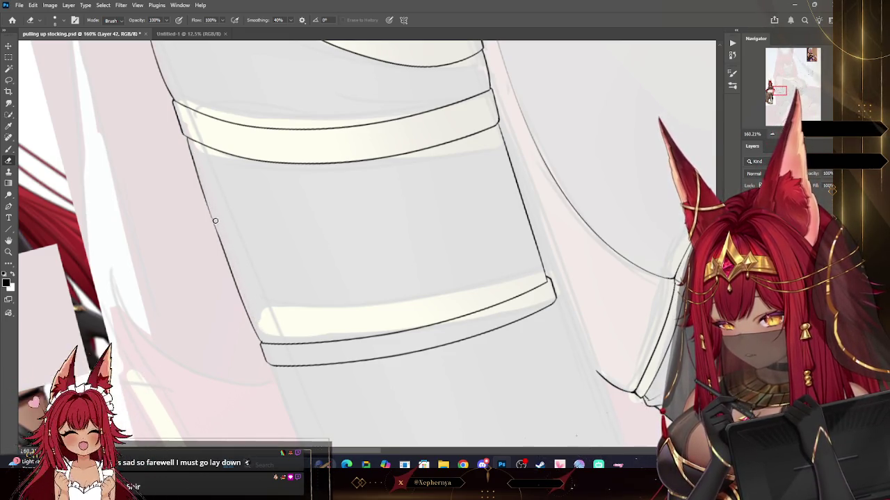
pyautogui.press('b')
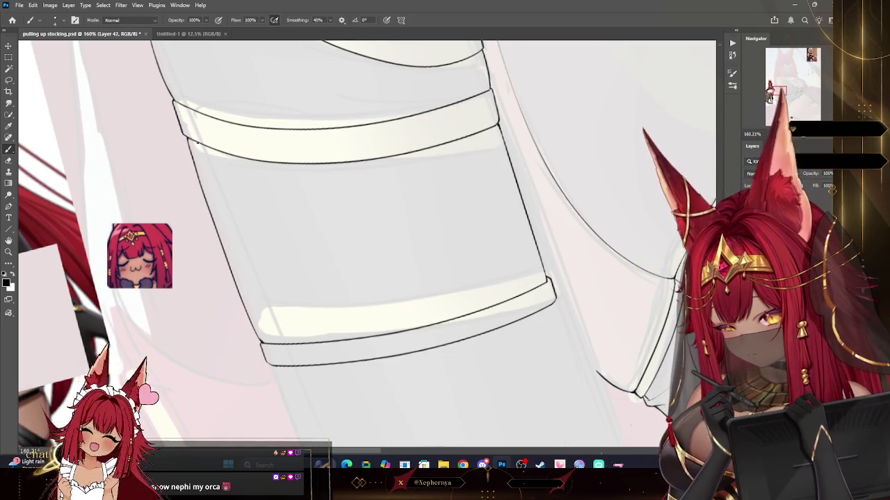
pyautogui.press('z')
pyautogui.moveTo(487, 183)
pyautogui.mouseDown()
pyautogui.moveTo(451, 183)
pyautogui.moveTo(456, 336)
pyautogui.moveTo(523, 307)
pyautogui.mouseUp()
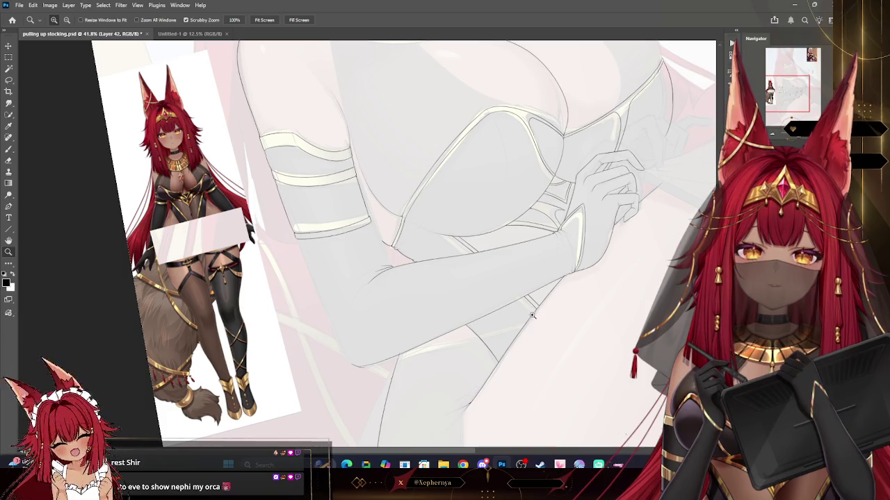
pyautogui.moveTo(531, 315); pyautogui.dragTo(588, 269)
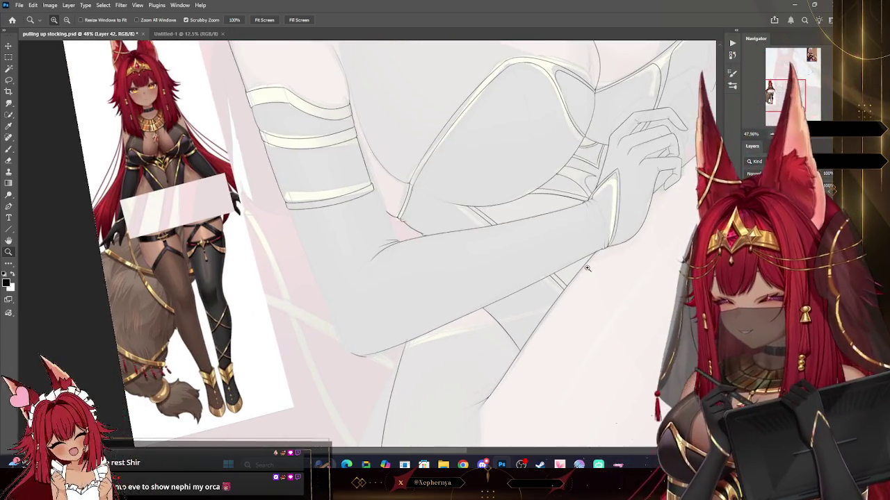
pyautogui.moveTo(396, 242); pyautogui.dragTo(461, 248)
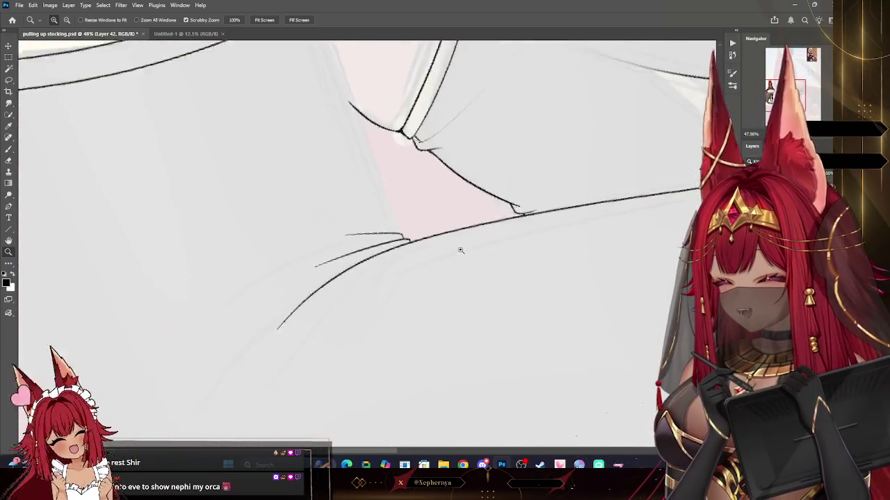
pyautogui.press('b')
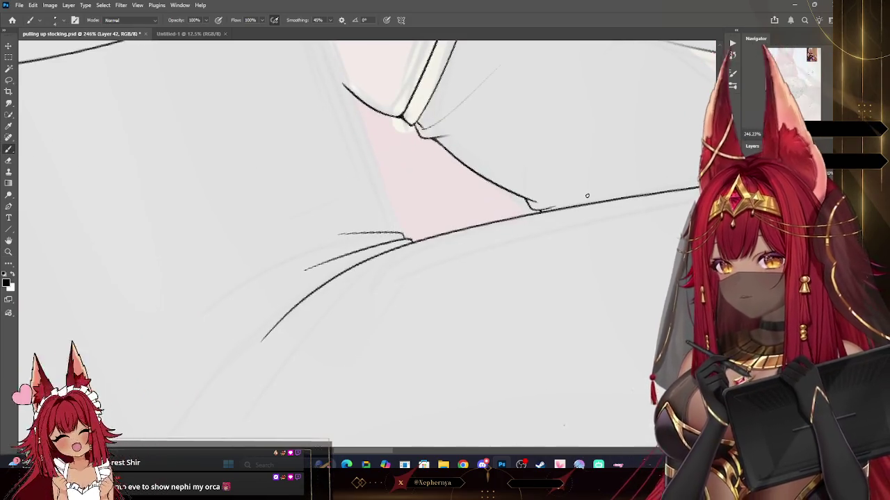
pyautogui.press('r')
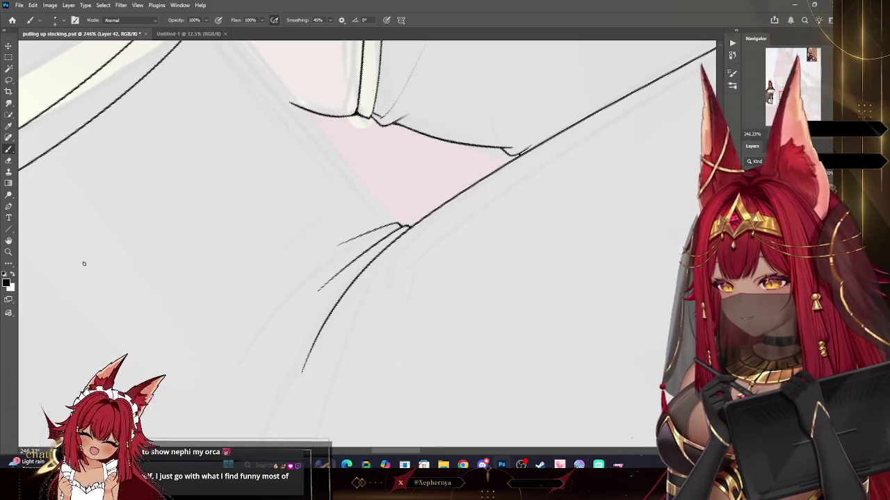
pyautogui.click(10, 258)
pyautogui.moveTo(454, 328)
pyautogui.mouseDown()
pyautogui.moveTo(443, 314)
pyautogui.moveTo(442, 277)
pyautogui.mouseUp()
pyautogui.press('Escape')
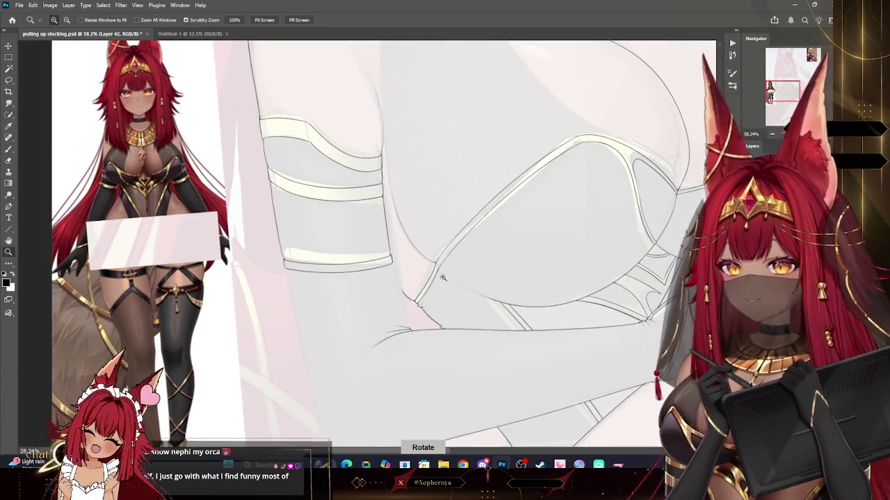
# - Ink the leg's left contour below the band and add a short diagonal crease near the arm
pyautogui.moveTo(505, 341); pyautogui.dragTo(480, 340)
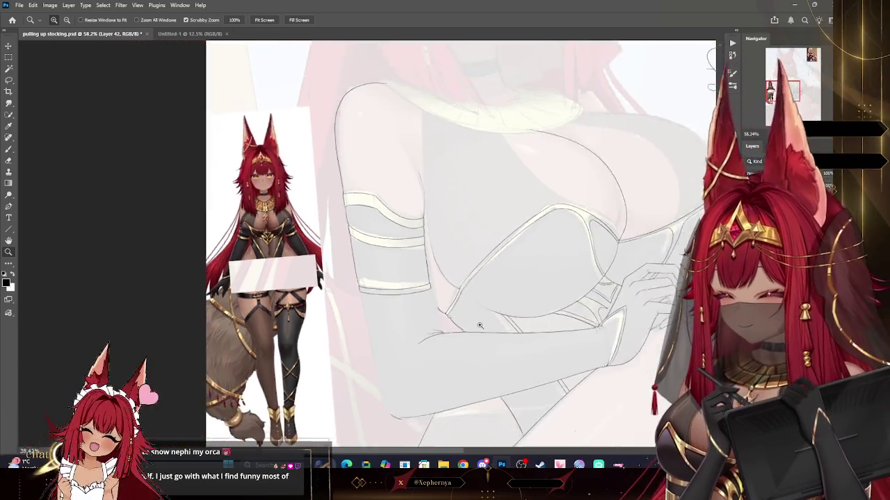
pyautogui.moveTo(550, 371)
pyautogui.mouseDown()
pyautogui.moveTo(566, 387)
pyautogui.moveTo(486, 334)
pyautogui.moveTo(473, 407)
pyautogui.moveTo(487, 417)
pyautogui.moveTo(387, 266)
pyautogui.mouseUp()
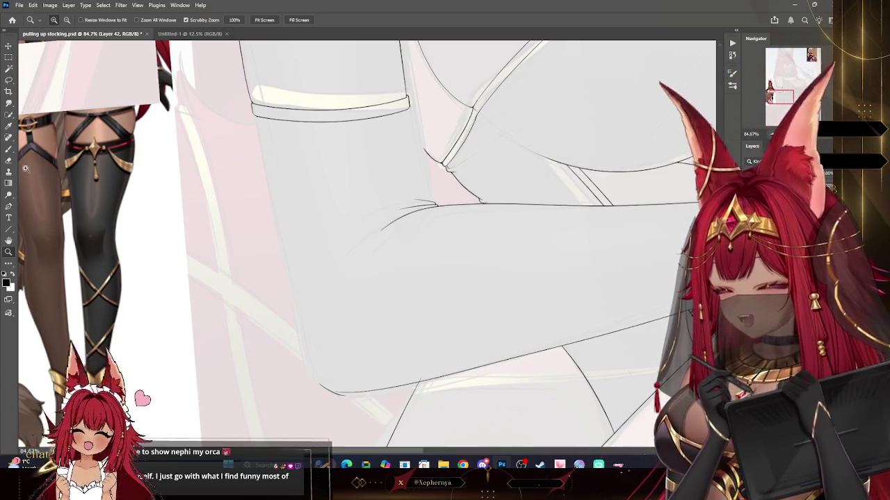
pyautogui.press('b')
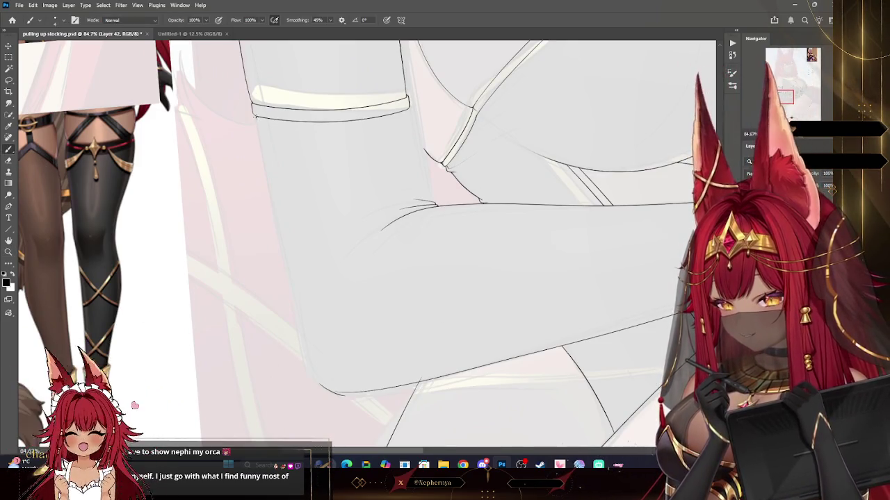
pyautogui.hotkey('ctrl', 'z')
pyautogui.moveTo(256, 118); pyautogui.dragTo(318, 382)
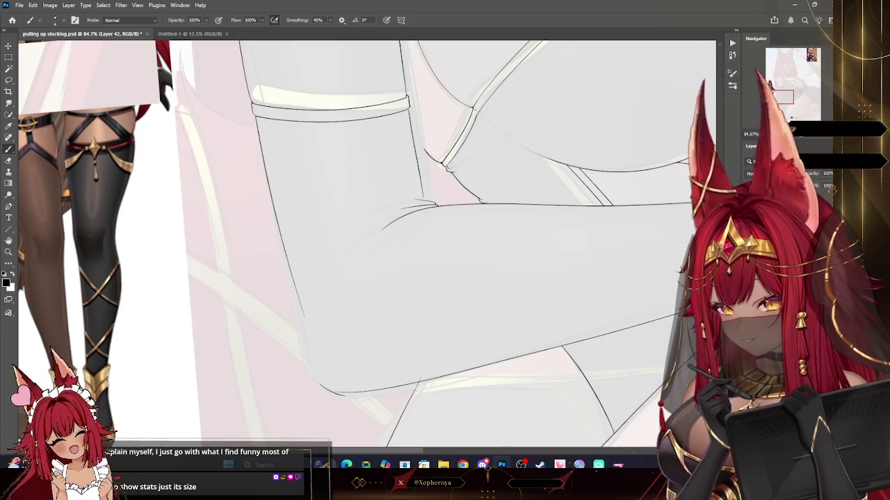
pyautogui.hotkey('ctrl', 'z')
pyautogui.moveTo(435, 203); pyautogui.dragTo(409, 185)
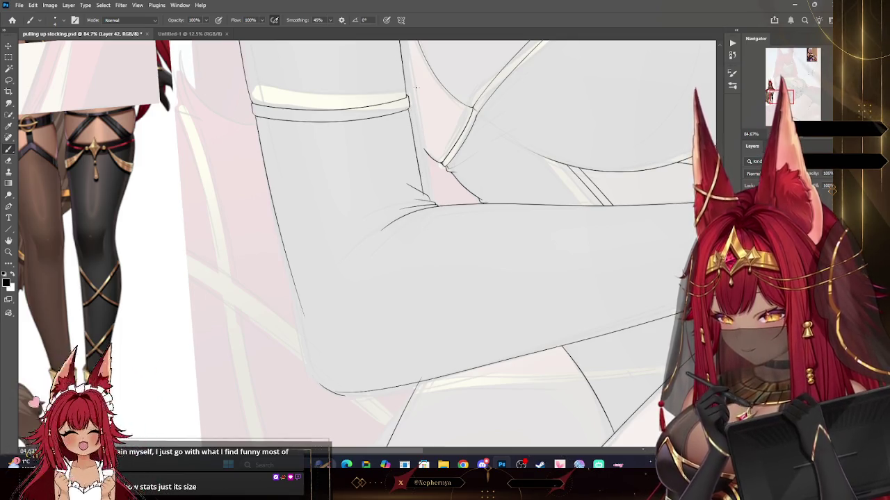
# - Ink the stocking's lower-left curve, then zoom out to check the whole page
pyautogui.moveTo(304, 318); pyautogui.dragTo(342, 394)
pyautogui.press('z')
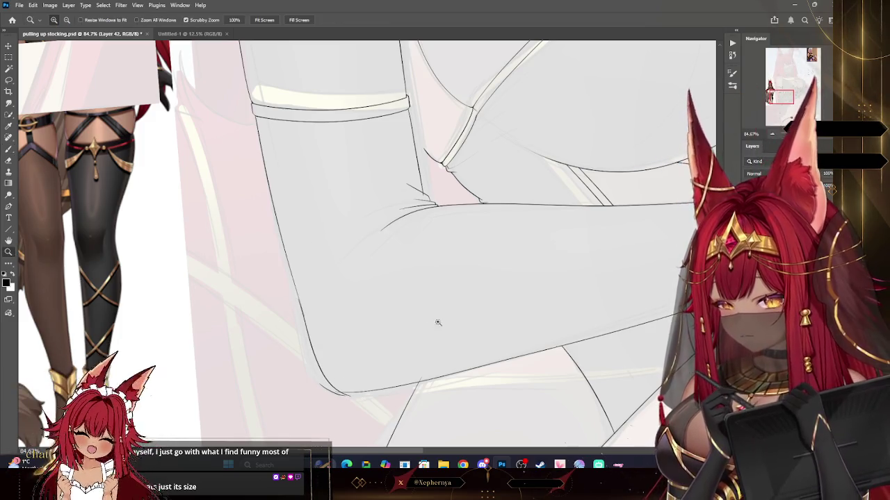
pyautogui.scroll(-5, 487, 345)
pyautogui.scroll(3, 455, 326)
pyautogui.scroll(3, 455, 326)
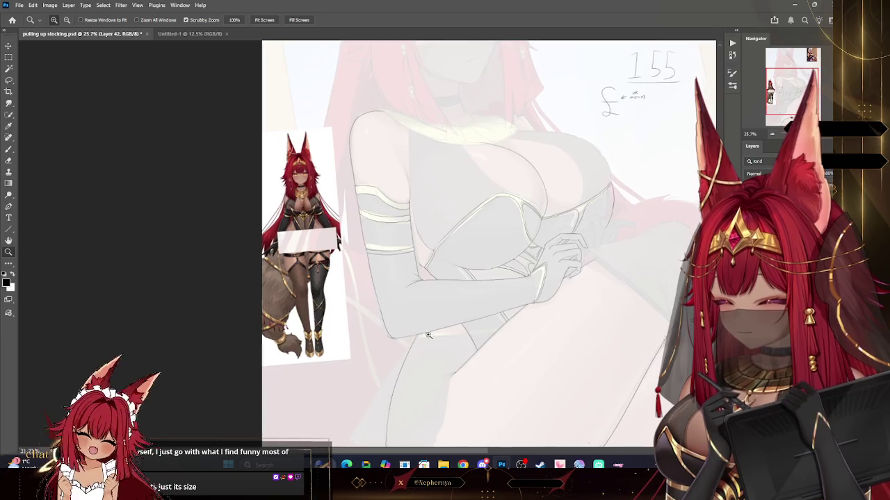
pyautogui.scroll(3, 456, 326)
pyautogui.press('b')
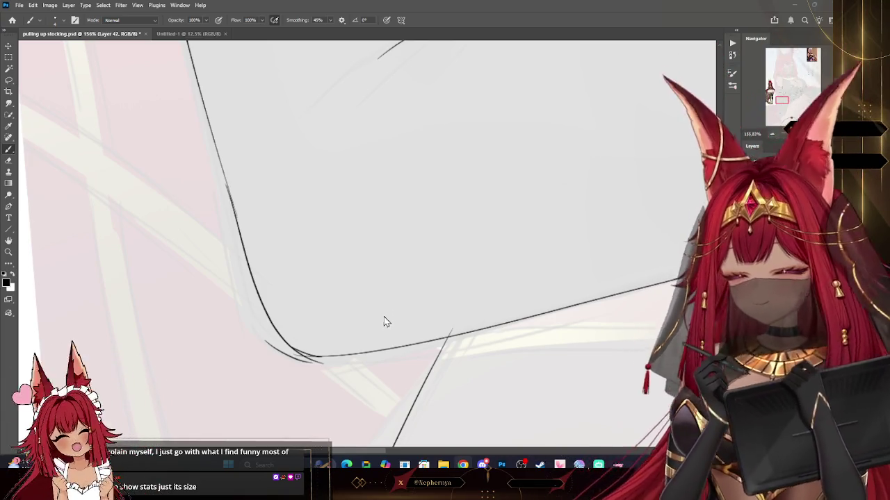
# - Erase the stray short stroke below the stocking's lower-left curve on Layer 40
pyautogui.press('z')
pyautogui.click(271, 338)
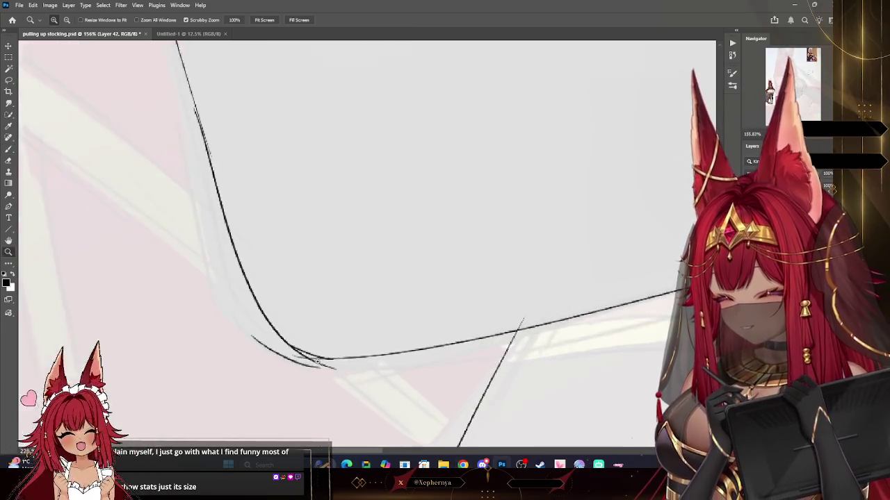
pyautogui.press('b')
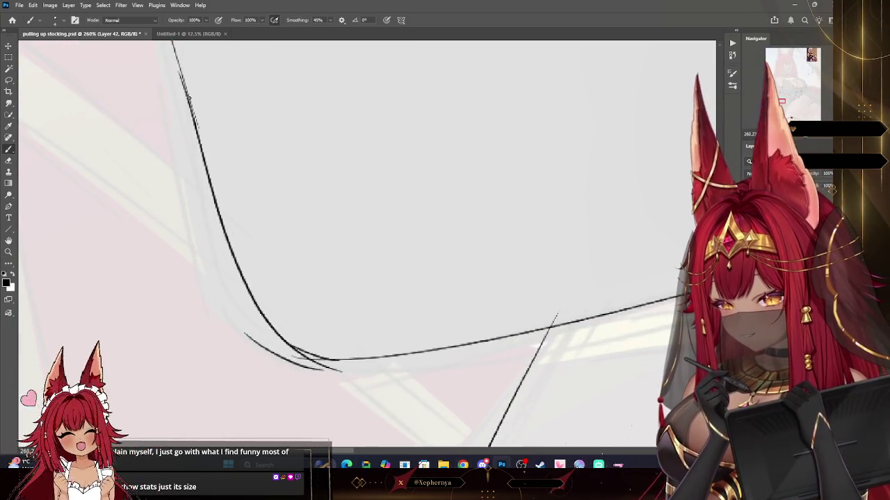
pyautogui.press('e')
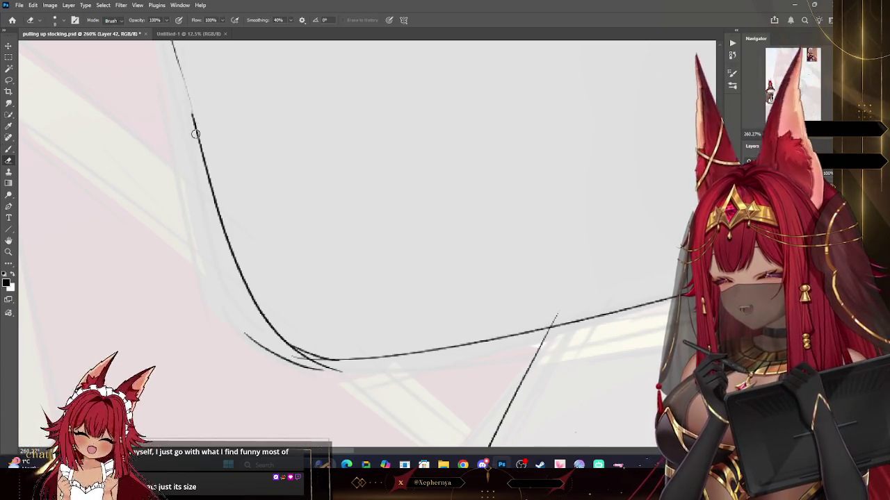
pyautogui.hotkey('ctrl', 'z')
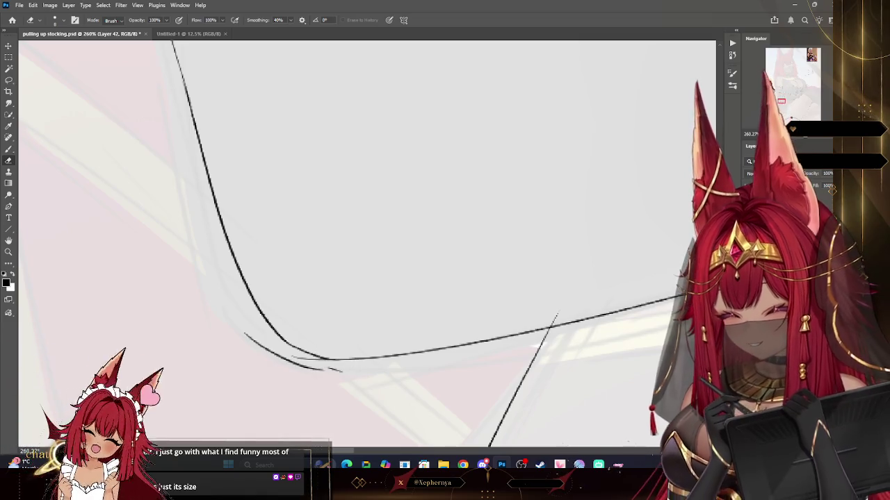
pyautogui.hotkey('ctrl', 'z')
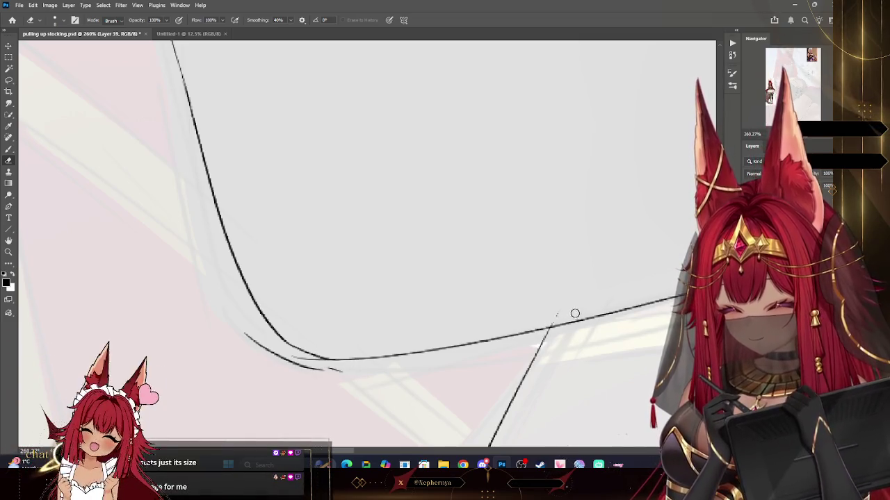
pyautogui.hotkey('ctrl', 'z')
pyautogui.hotkey('ctrl', 'shift', 'z')
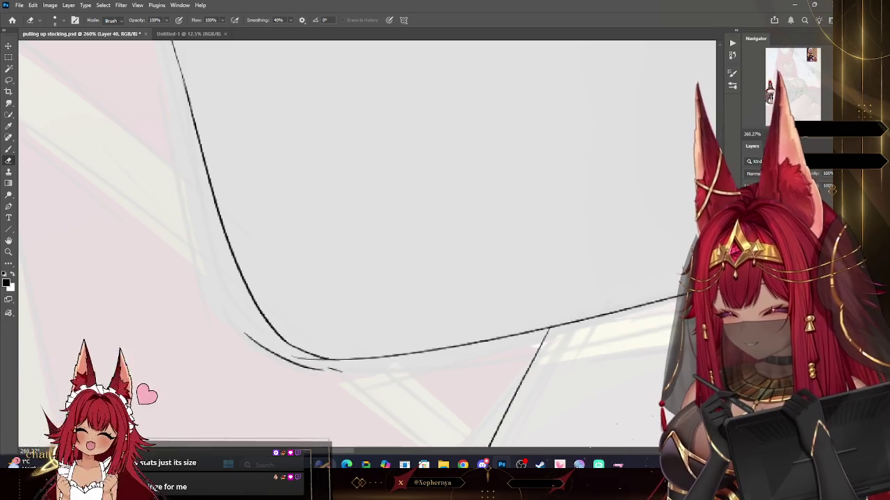
pyautogui.moveTo(307, 376); pyautogui.dragTo(296, 360)
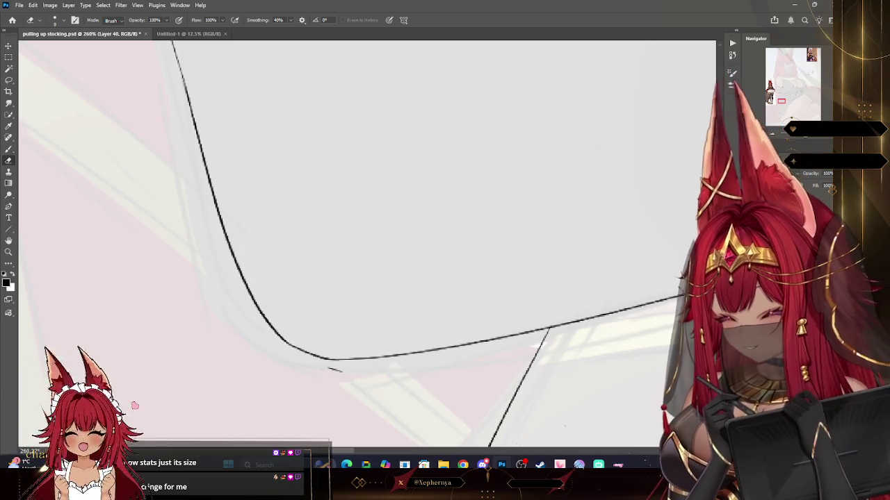
pyautogui.press('z')
pyautogui.moveTo(223, 299)
pyautogui.mouseDown()
pyautogui.moveTo(201, 298)
pyautogui.moveTo(206, 144)
pyautogui.moveTo(40, 183)
pyautogui.mouseUp()
# - Thicken the stocking's left outline and extend the thigh curve down toward the lower left
pyautogui.press('b')
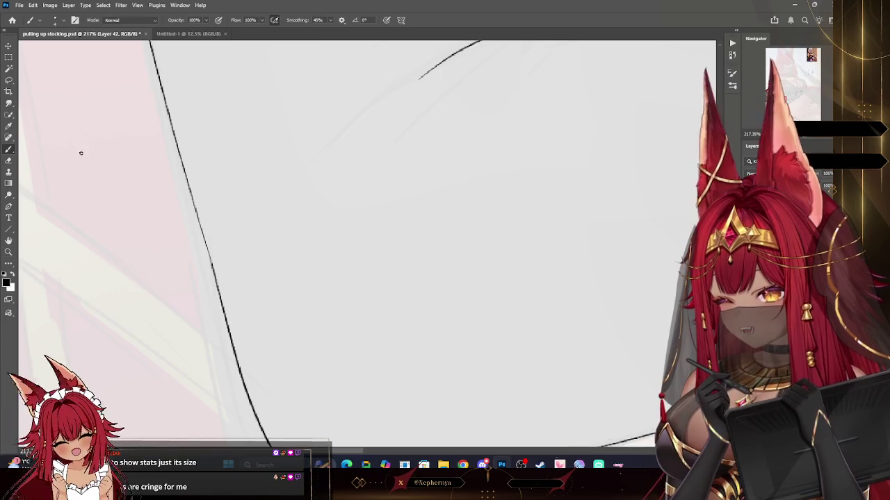
pyautogui.moveTo(212, 271); pyautogui.dragTo(201, 231)
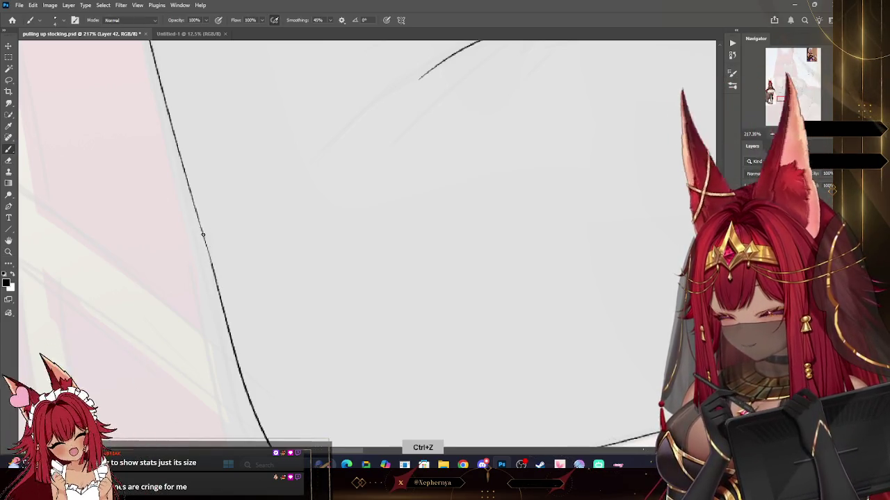
pyautogui.press('z')
pyautogui.moveTo(291, 208)
pyautogui.mouseDown()
pyautogui.moveTo(273, 228)
pyautogui.moveTo(233, 141)
pyautogui.mouseUp()
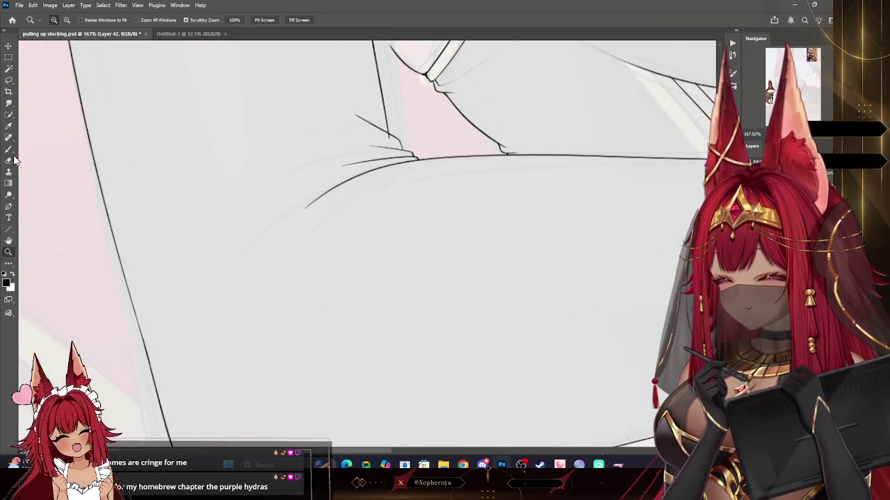
pyautogui.press('b')
pyautogui.moveTo(306, 206); pyautogui.dragTo(217, 283)
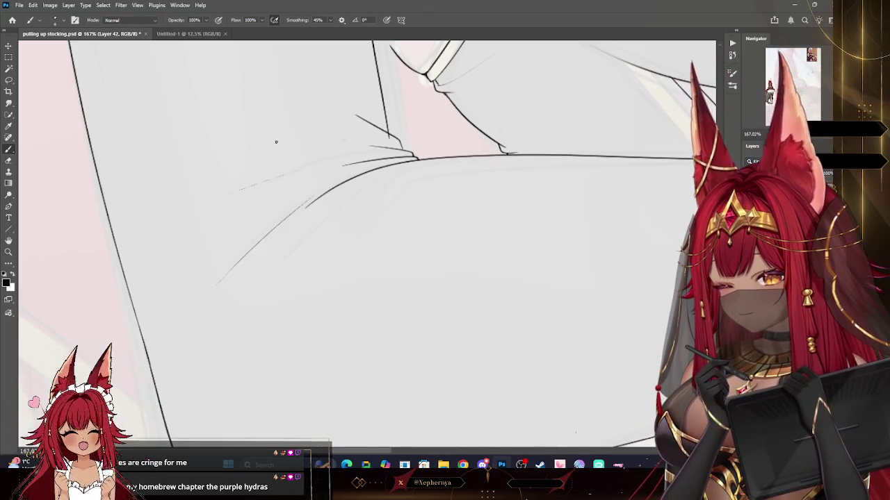
# - Give the eraser the Soft Round Pressure Size tip
pyautogui.press('e')
pyautogui.click(42, 20)
pyautogui.click(66, 184)
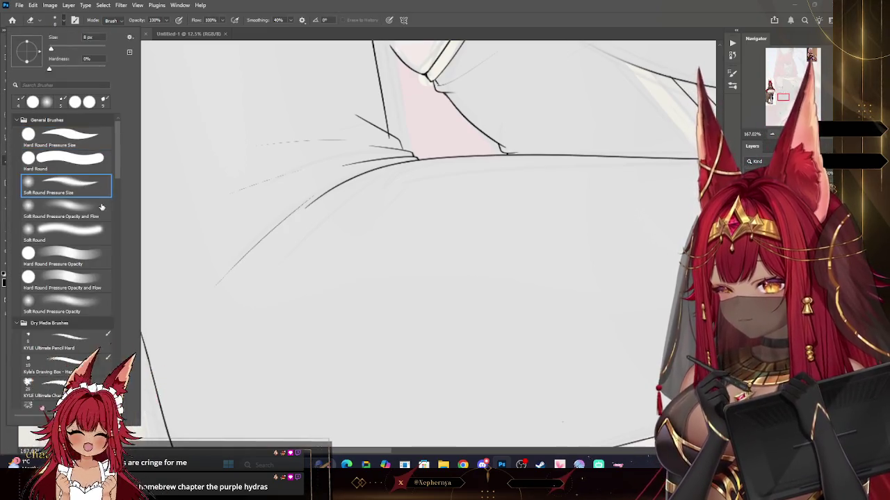
# - Adjust the eraser tip size and zoom in closely on the band's fold lines
pyautogui.click(483, 223)
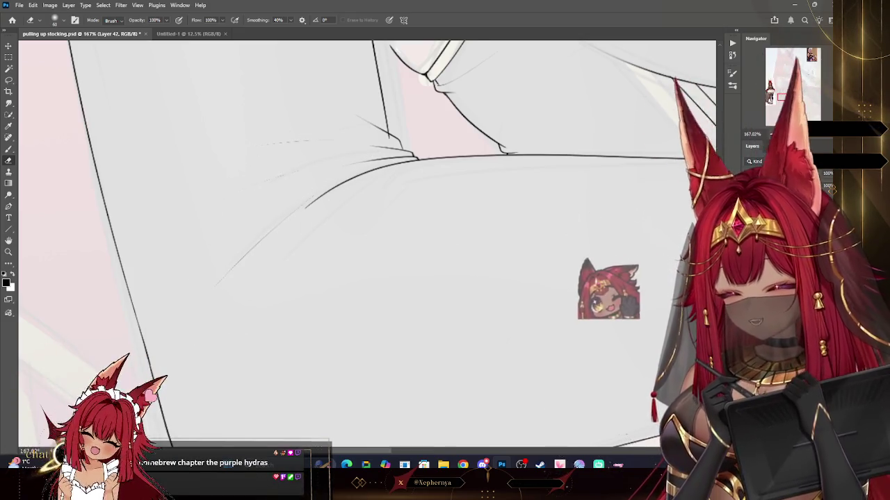
pyautogui.hotkey('alt', '[')
pyautogui.press(']')
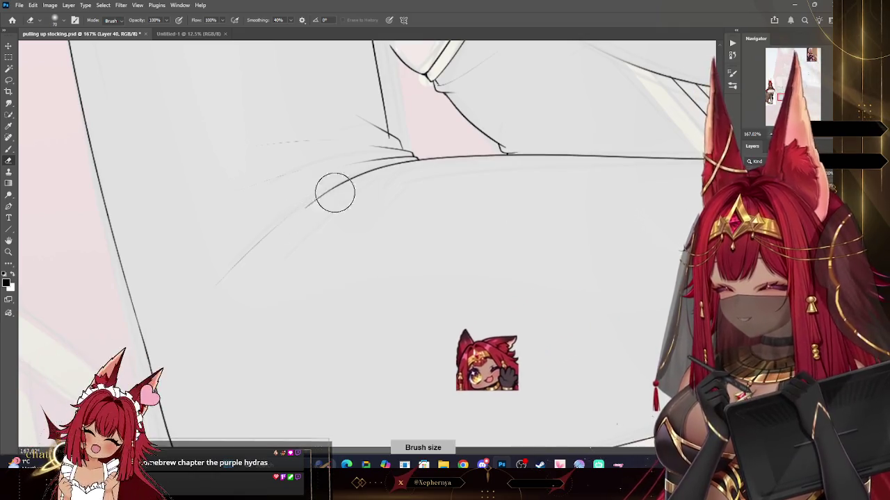
pyautogui.press('[')
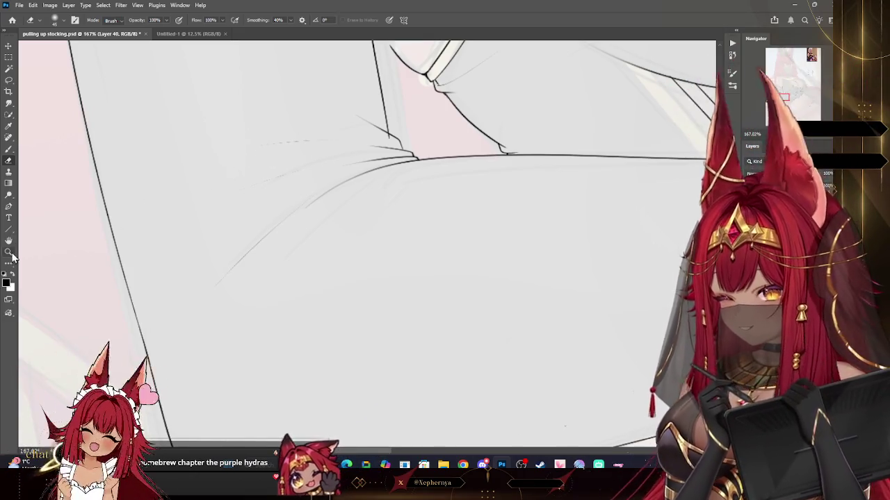
pyautogui.click(8, 252)
pyautogui.moveTo(410, 111); pyautogui.dragTo(458, 111)
pyautogui.hotkey('ctrl', 'z')
pyautogui.click(9, 149)
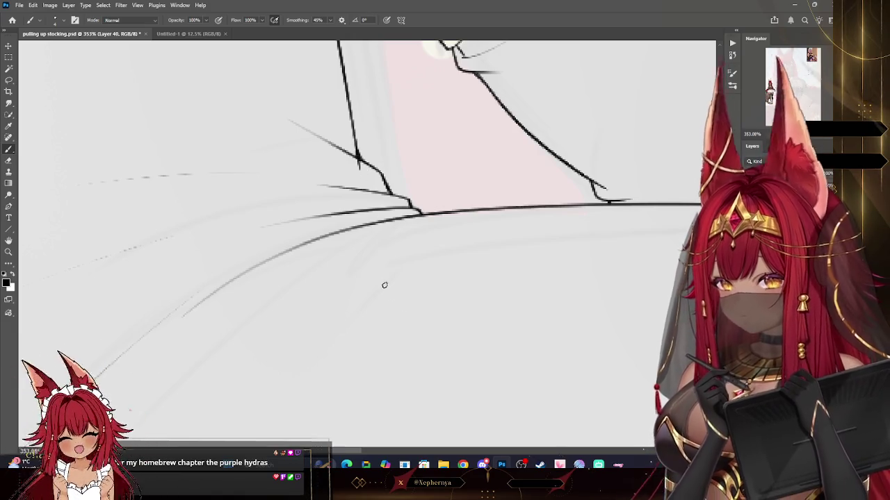
# - Shrink the eraser and erase the faint grey sketch stroke beside the fold
pyautogui.hotkey('ctrl', 'z')
pyautogui.hotkey('ctrl', 'shift', 'z')
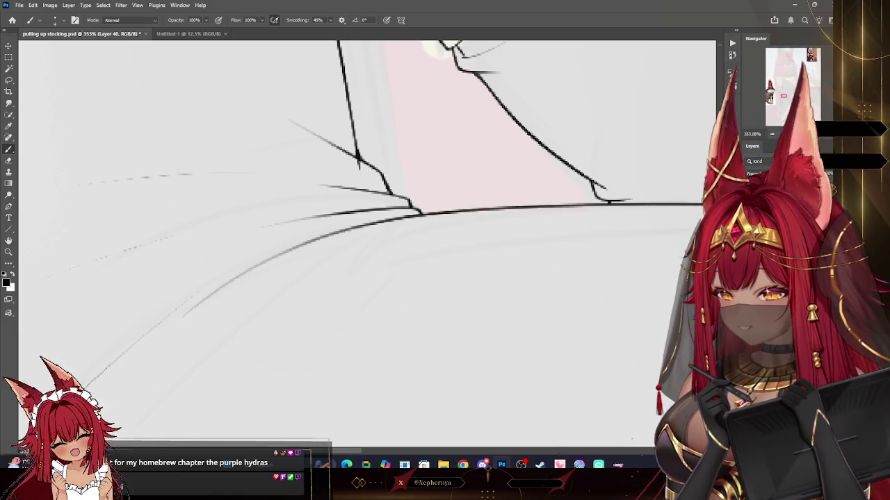
pyautogui.hotkey('ctrl', 'z')
pyautogui.hotkey('ctrl', 'shift', 'z')
pyautogui.press('e')
pyautogui.click(56, 19)
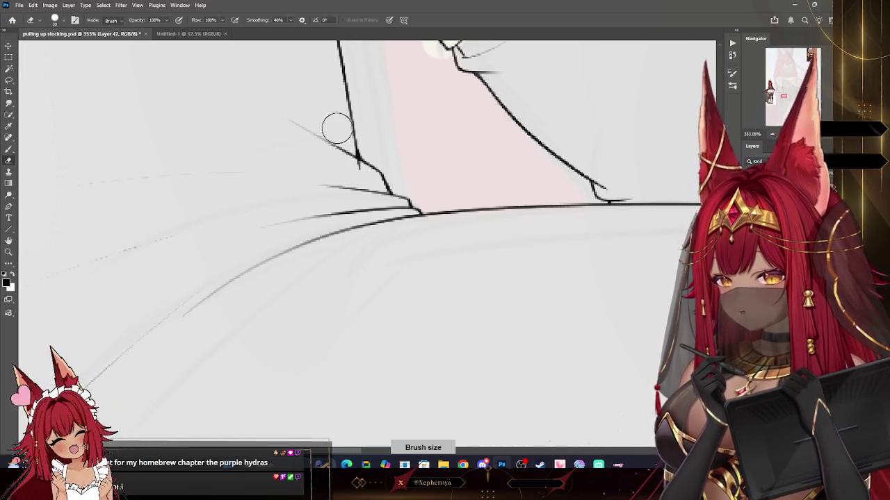
pyautogui.press('[')
pyautogui.press('[')
pyautogui.press('[')
pyautogui.moveTo(283, 116); pyautogui.dragTo(335, 152)
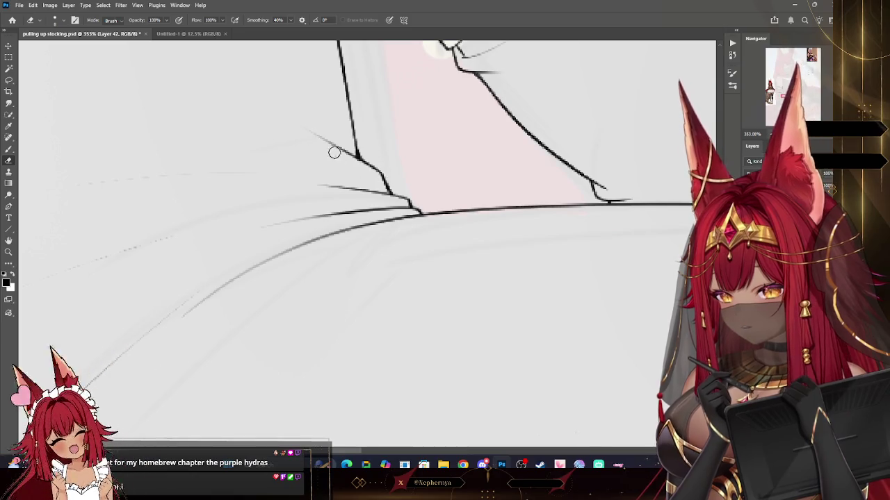
# - Rotate the canvas and erase faint sketch strokes between the stocking lines and along the leg
pyautogui.moveTo(328, 83); pyautogui.dragTo(464, 135)
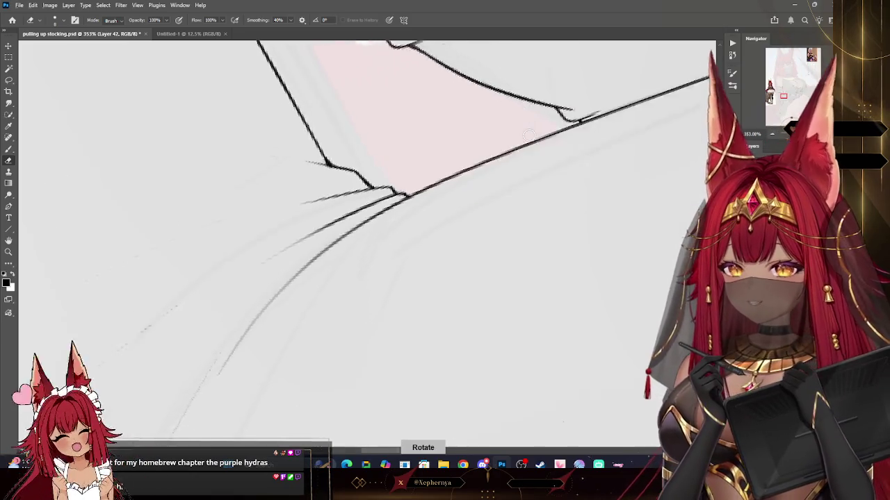
pyautogui.moveTo(359, 193); pyautogui.dragTo(294, 225)
pyautogui.moveTo(377, 198); pyautogui.dragTo(302, 260)
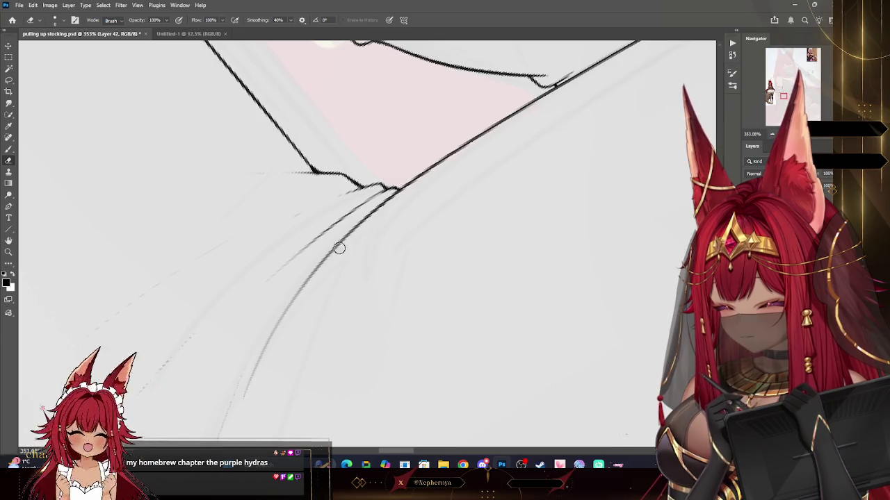
pyautogui.hotkey('alt', '[')
pyautogui.hotkey('alt', '[')
pyautogui.hotkey('alt', '[')
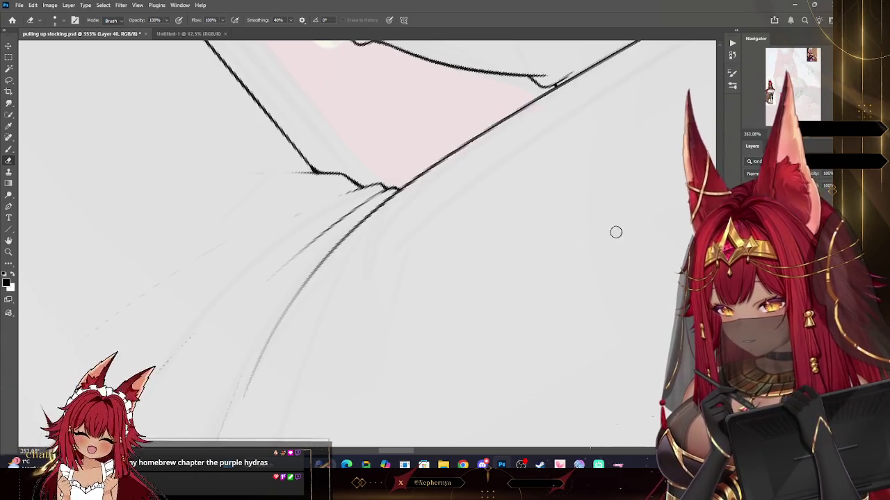
pyautogui.moveTo(251, 393); pyautogui.dragTo(318, 278)
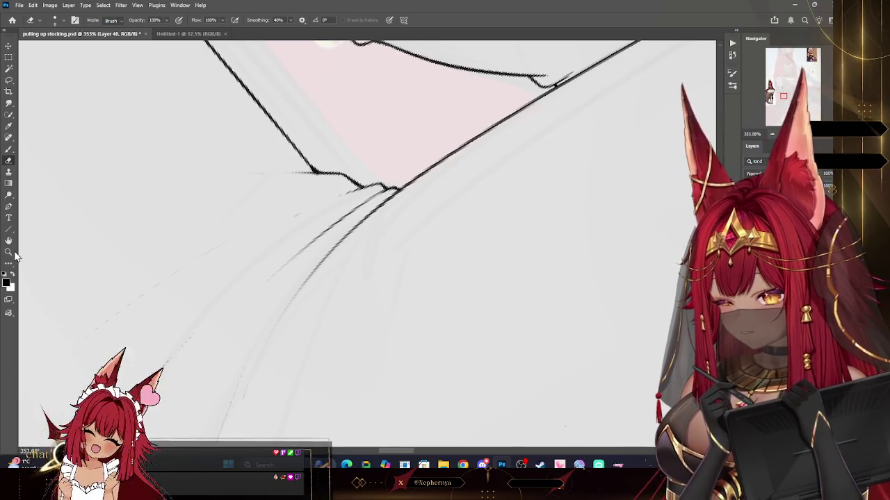
# - Extend the ink line to meet the stocking outline, then zoom out to check the figure
pyautogui.click(8, 251)
pyautogui.scroll(-5, 380, 257)
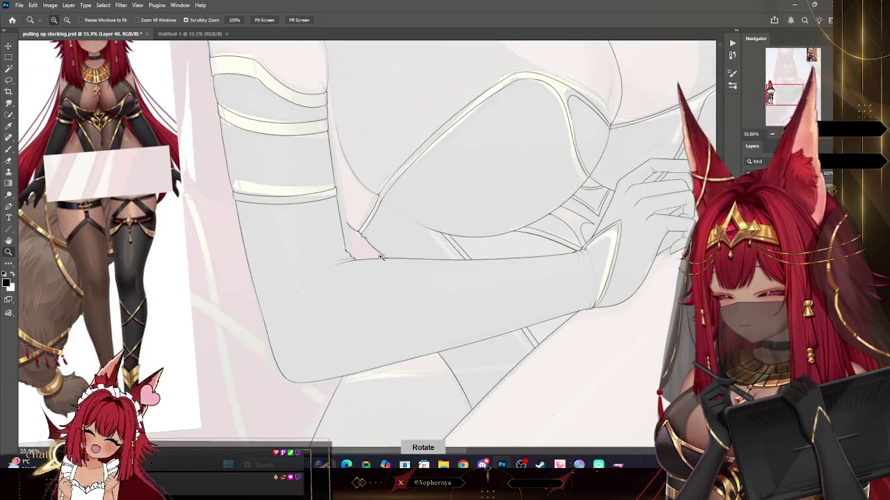
pyautogui.scroll(-2, 380, 257)
pyautogui.scroll(-3, 431, 215)
pyautogui.scroll(-2, 479, 174)
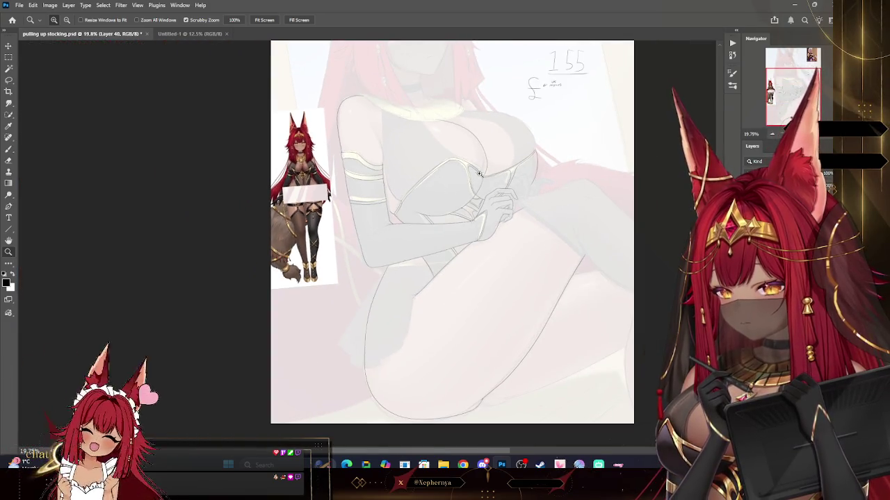
pyautogui.scroll(6, 441, 201)
pyautogui.scroll(2, 468, 268)
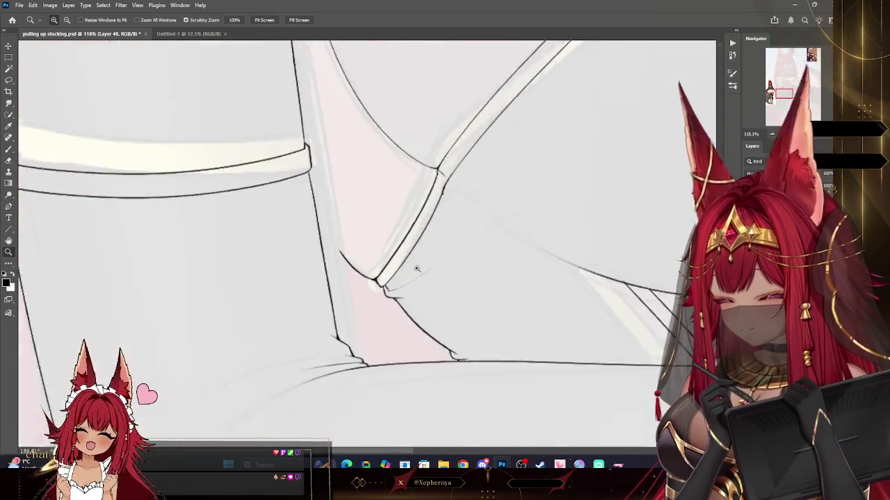
pyautogui.scroll(1, 114, 172)
pyautogui.press('b')
pyautogui.moveTo(320, 252); pyautogui.dragTo(291, 204)
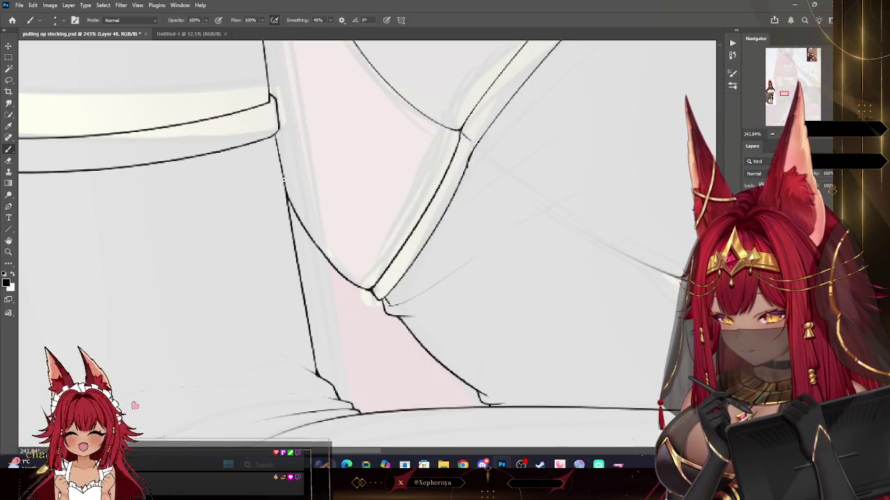
pyautogui.press('z')
pyautogui.scroll(-4, 232, 204)
pyautogui.scroll(-2, 328, 292)
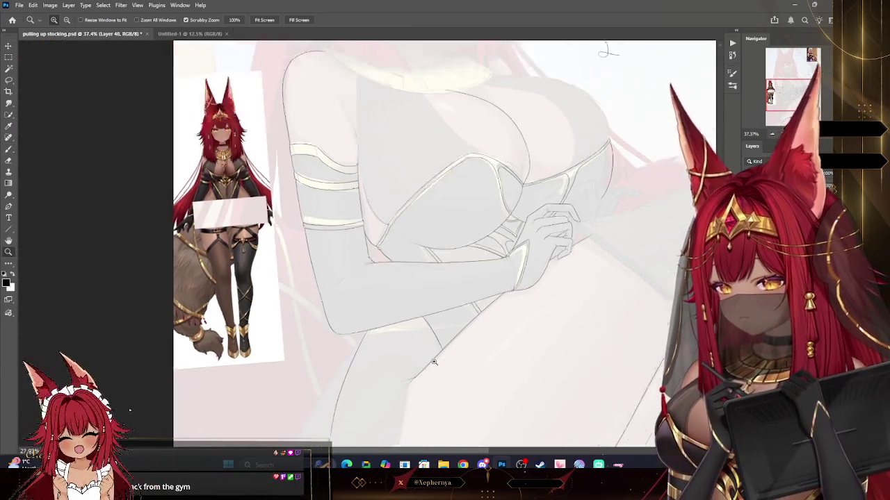
pyautogui.scroll(-3, 433, 361)
pyautogui.scroll(1, 549, 369)
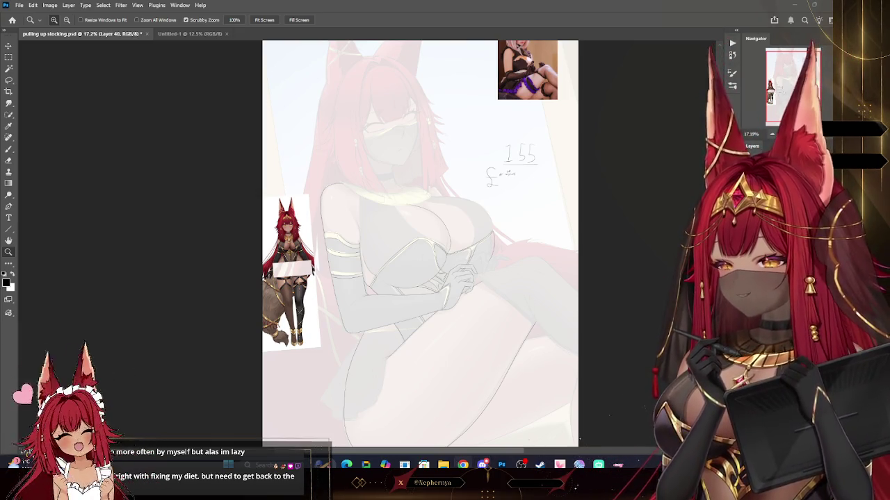
# - Drag the Chrome window over Photoshop to show the painted dragon photo
pyautogui.moveTo(65, 302); pyautogui.dragTo(571, 5)
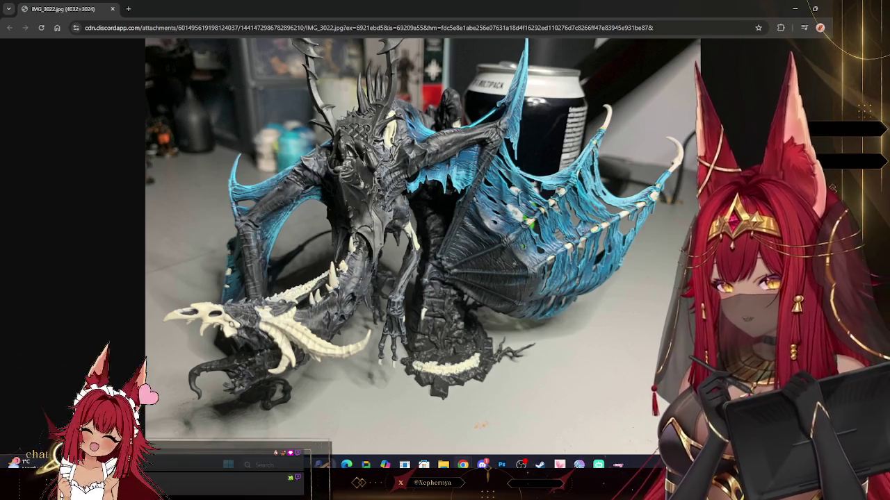
# - Magnify the dragon photo around the blue wing, head and left wing, returning to full view each time
pyautogui.click(517, 178)
pyautogui.scroll(-2, 486, 229)
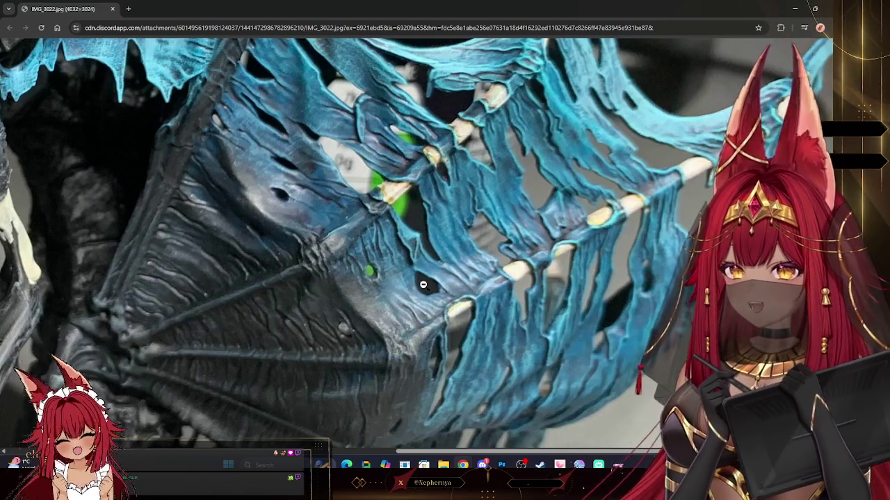
pyautogui.click(434, 297)
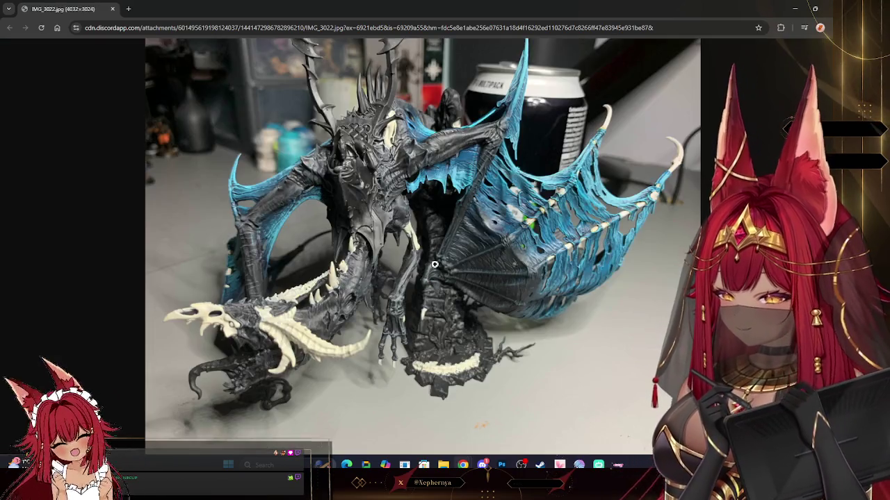
pyautogui.click(246, 328)
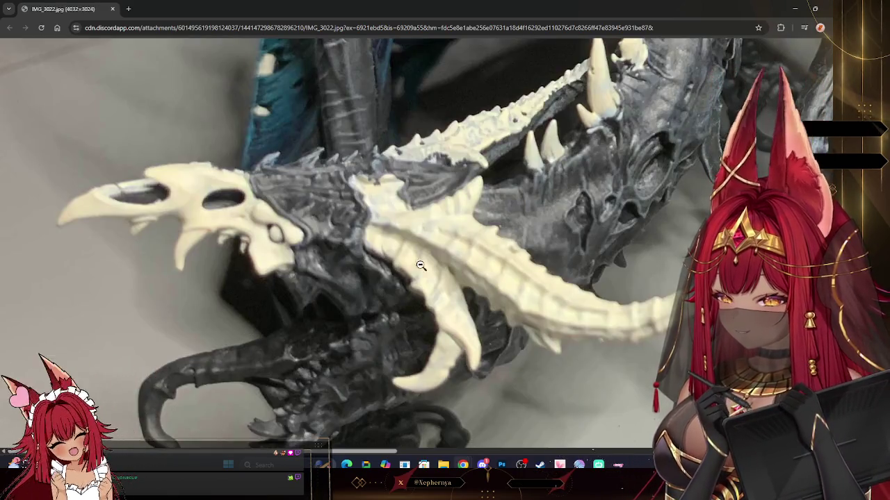
pyautogui.click(379, 207)
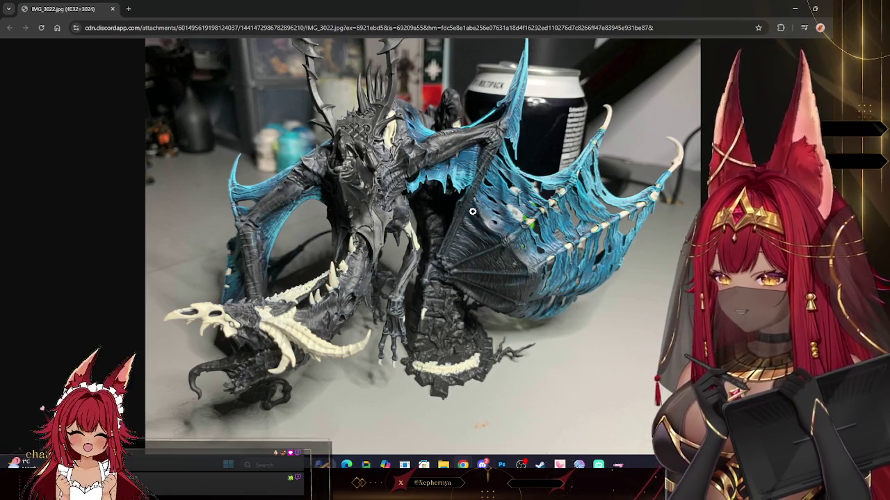
pyautogui.click(268, 222)
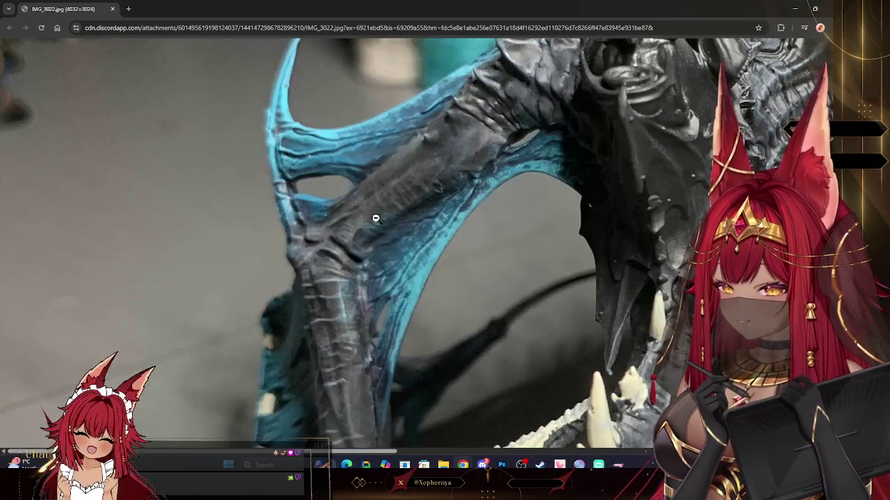
pyautogui.click(414, 251)
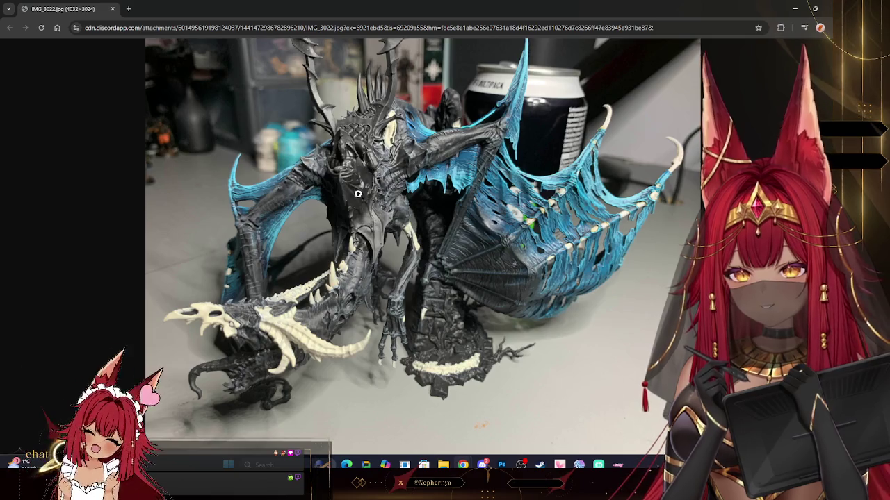
# - Magnify the dragon's head and scroll around the close-up
pyautogui.click(366, 153)
pyautogui.scroll(3, 411, 312)
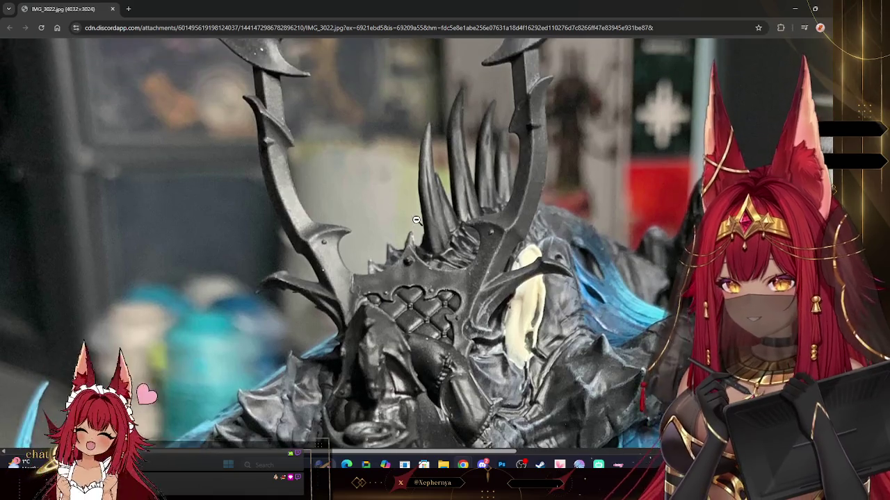
pyautogui.scroll(-3, 417, 215)
pyautogui.scroll(3, 411, 224)
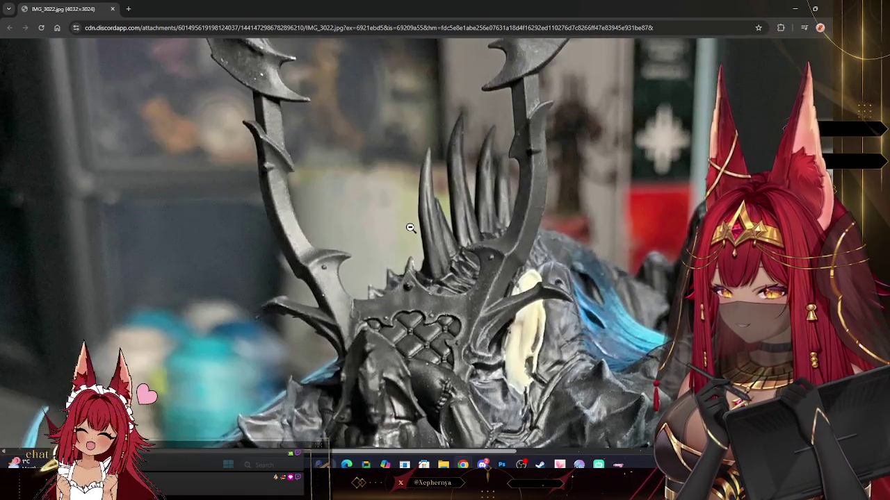
pyautogui.scroll(-3, 411, 224)
pyautogui.scroll(-3, 407, 231)
pyautogui.scroll(-3, 408, 231)
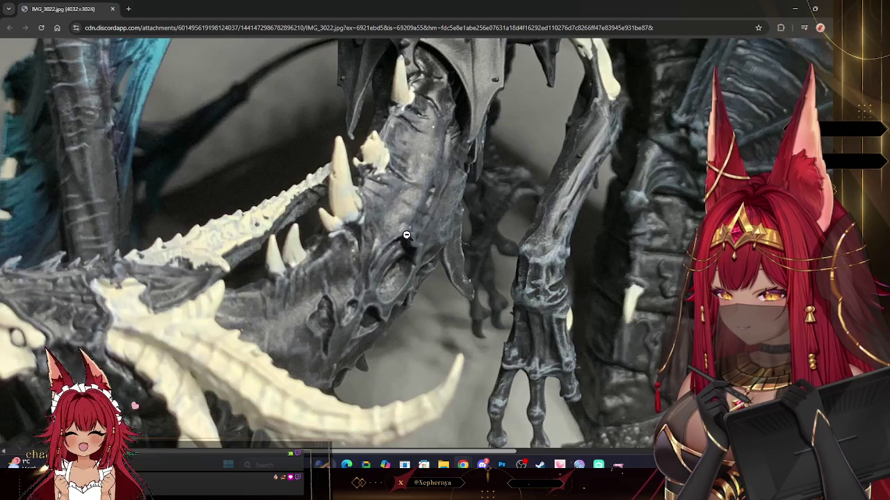
pyautogui.scroll(-3, 406, 236)
pyautogui.scroll(-3, 407, 242)
pyautogui.scroll(3, 403, 254)
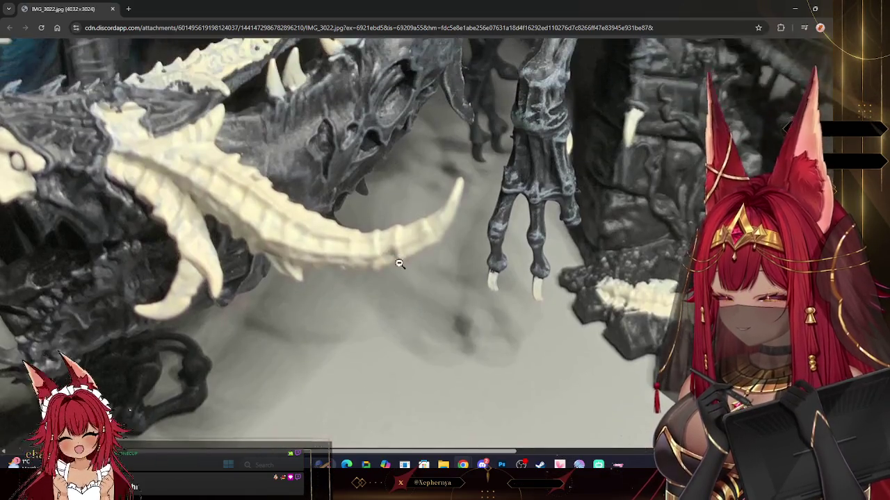
pyautogui.scroll(3, 399, 263)
# - Inspect the blue wing at full size, then fit the whole photo to the window
pyautogui.click(661, 232)
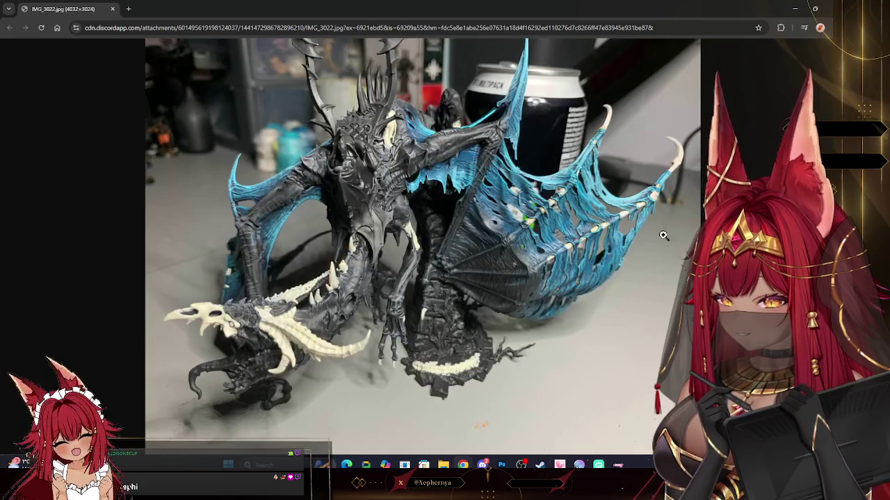
pyautogui.click(590, 214)
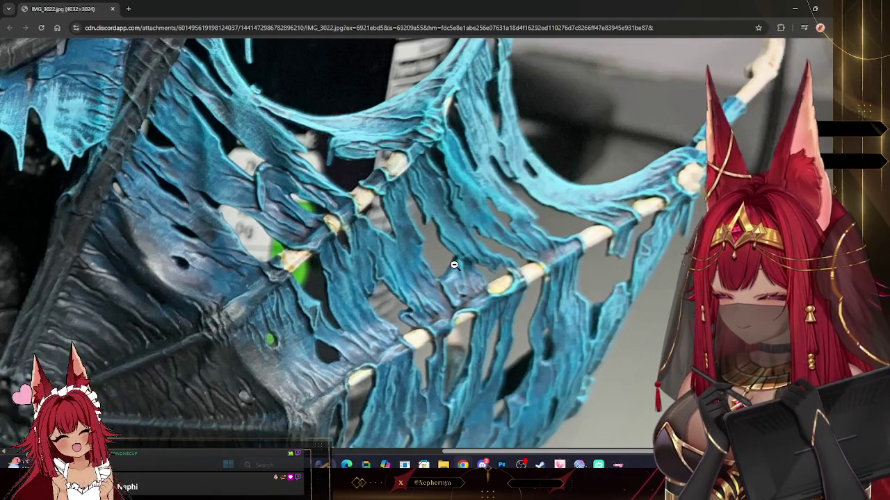
pyautogui.scroll(-2, 454, 278)
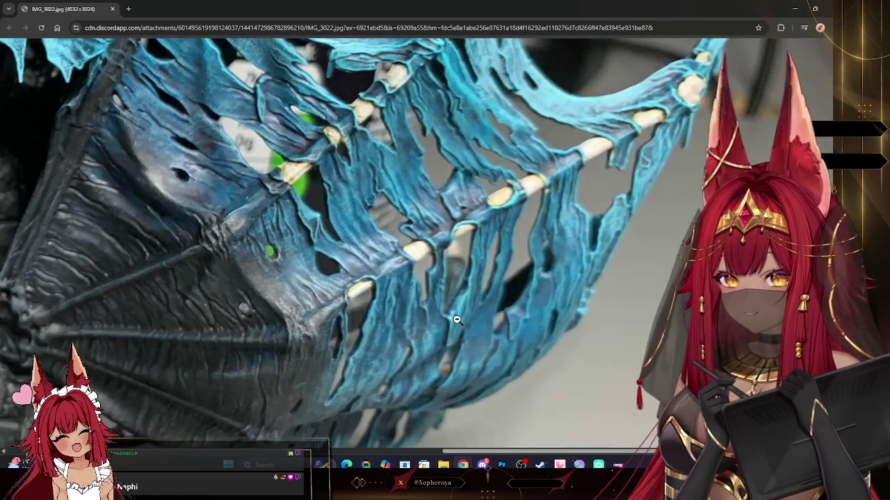
pyautogui.scroll(-1, 452, 320)
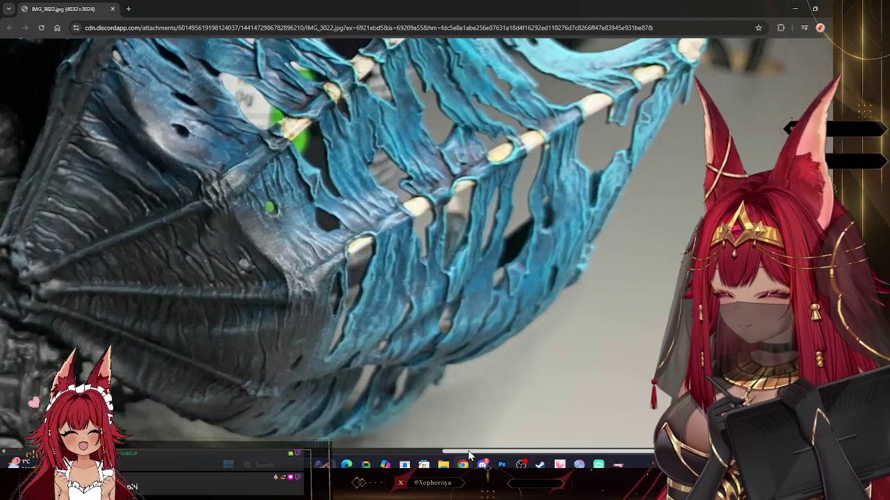
pyautogui.moveTo(469, 453); pyautogui.dragTo(314, 450)
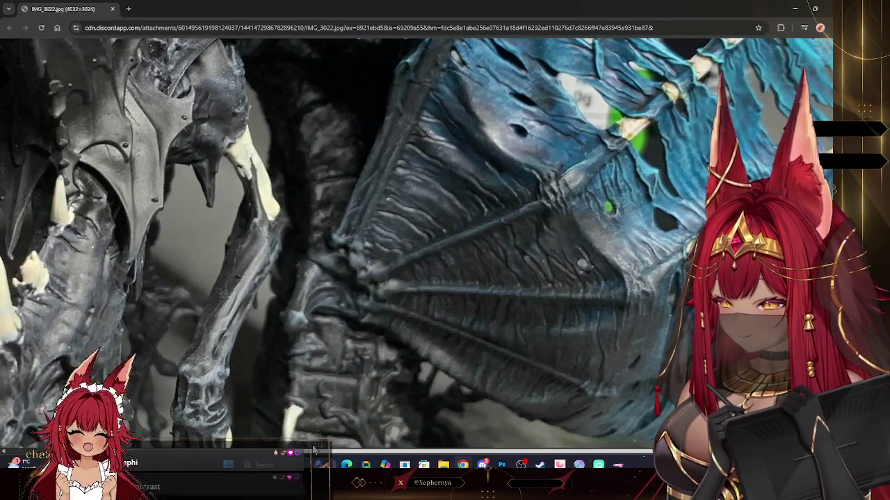
pyautogui.scroll(4, 415, 353)
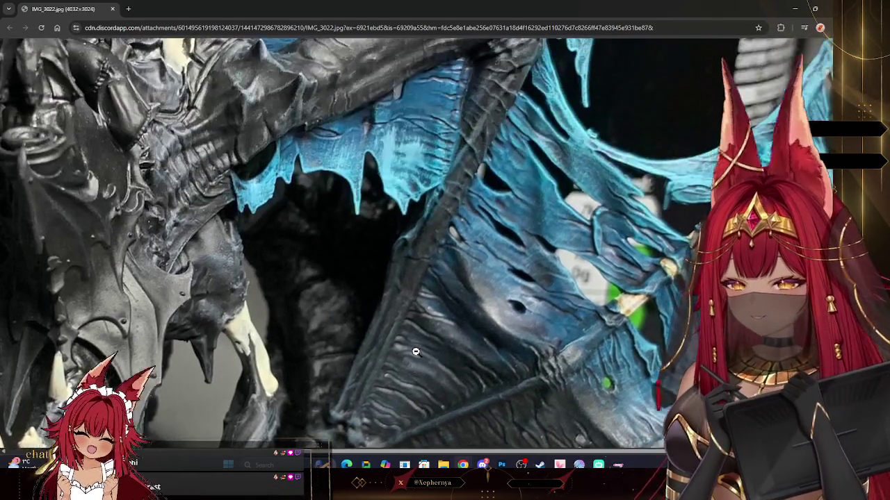
pyautogui.click(415, 353)
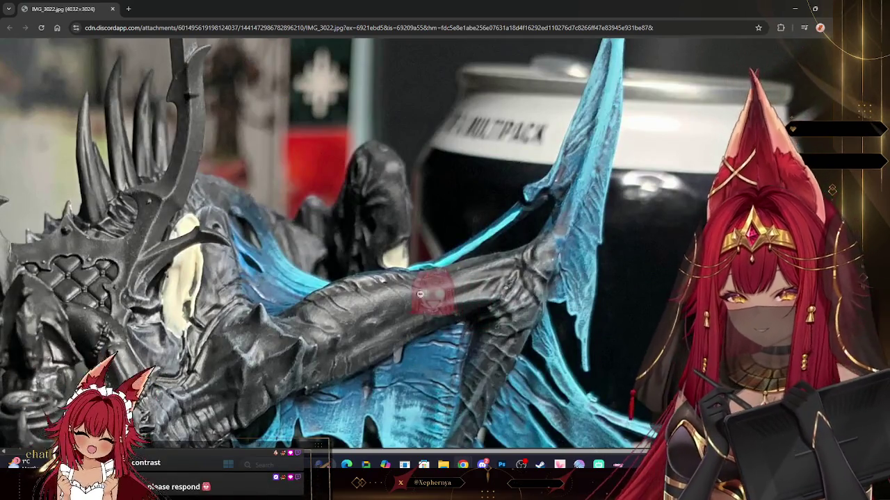
pyautogui.click(419, 295)
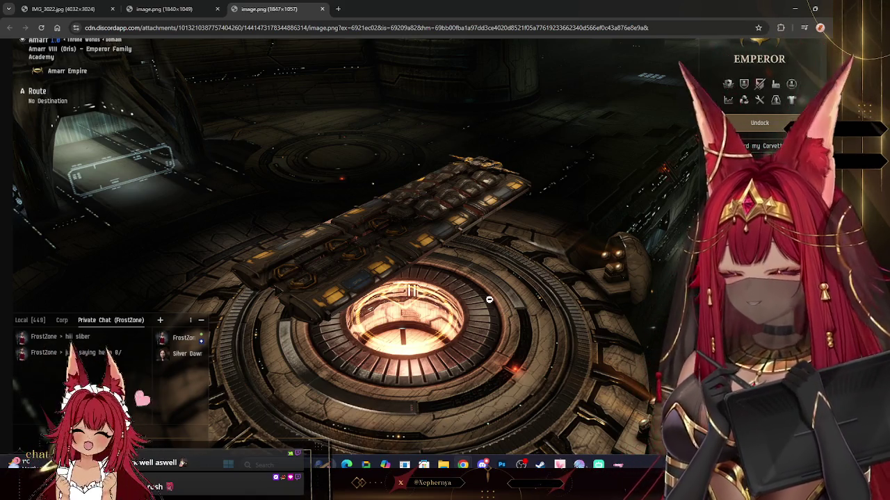
# - Flip through the image.png ship screenshot tabs and close them
pyautogui.click(201, 10)
pyautogui.click(271, 9)
pyautogui.click(185, 10)
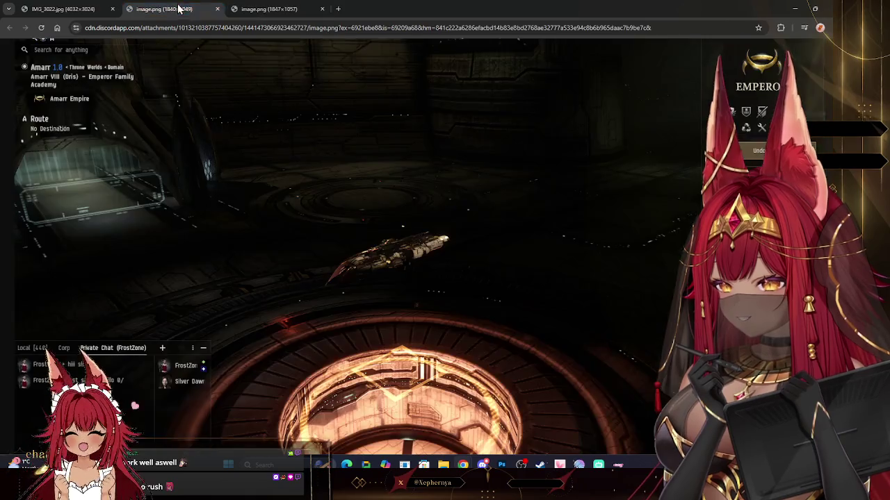
pyautogui.click(257, 10)
pyautogui.click(165, 11)
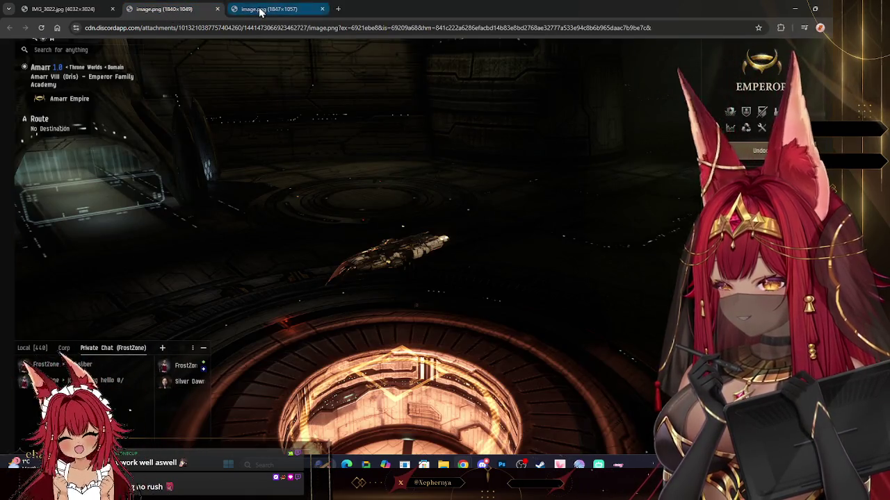
pyautogui.click(259, 11)
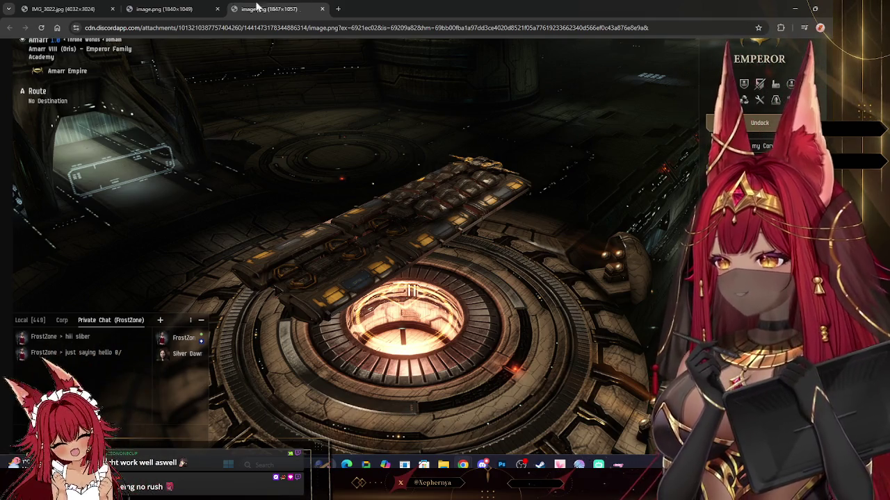
pyautogui.click(217, 8)
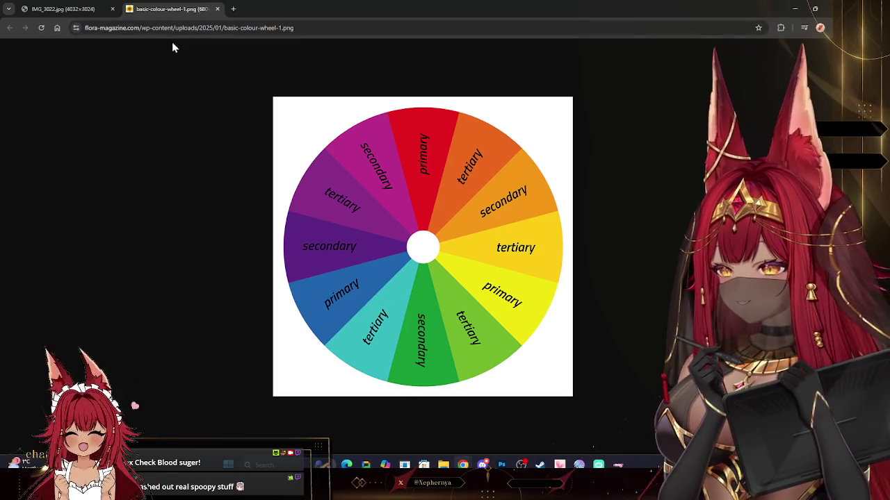
# - Flip between the IMG_3022.jpg dragon photo and colour-wheel tabs, then enlarge the dragon's head
pyautogui.click(87, 9)
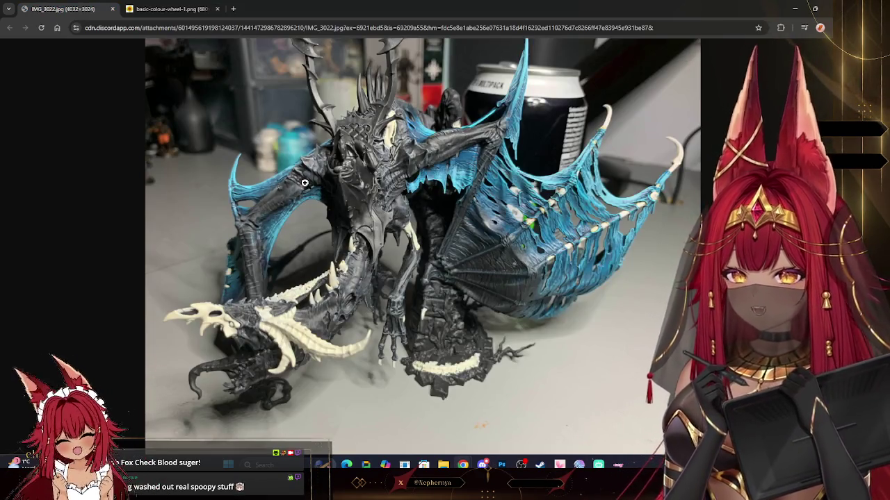
pyautogui.click(166, 8)
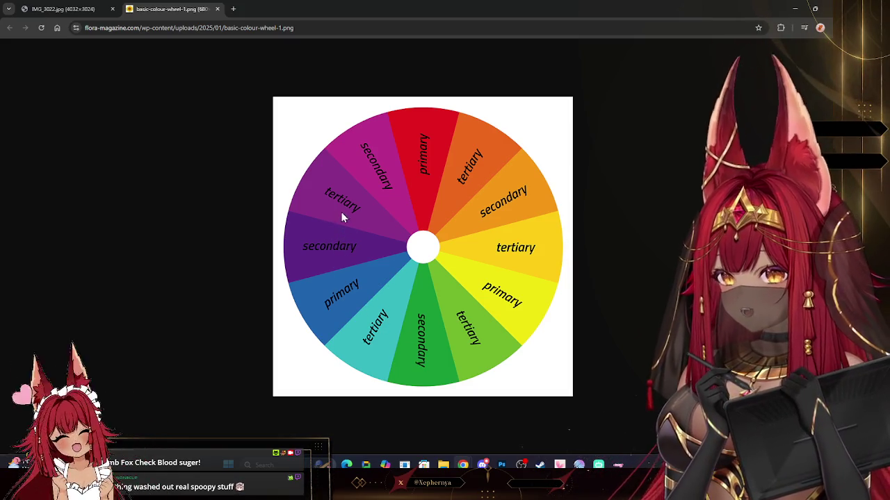
pyautogui.click(26, 7)
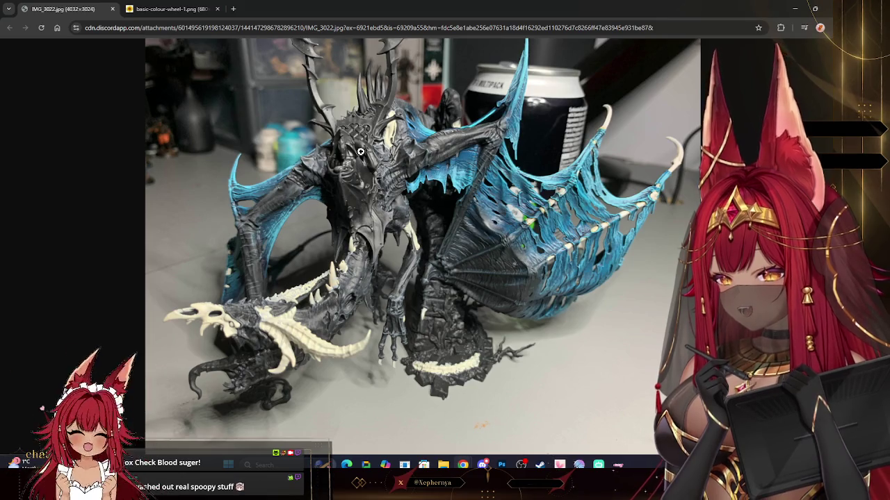
pyautogui.click(170, 9)
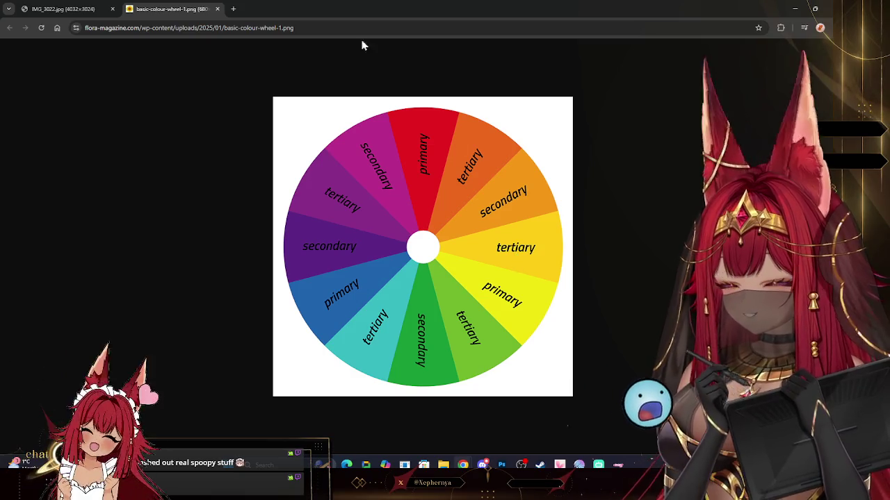
pyautogui.click(45, 8)
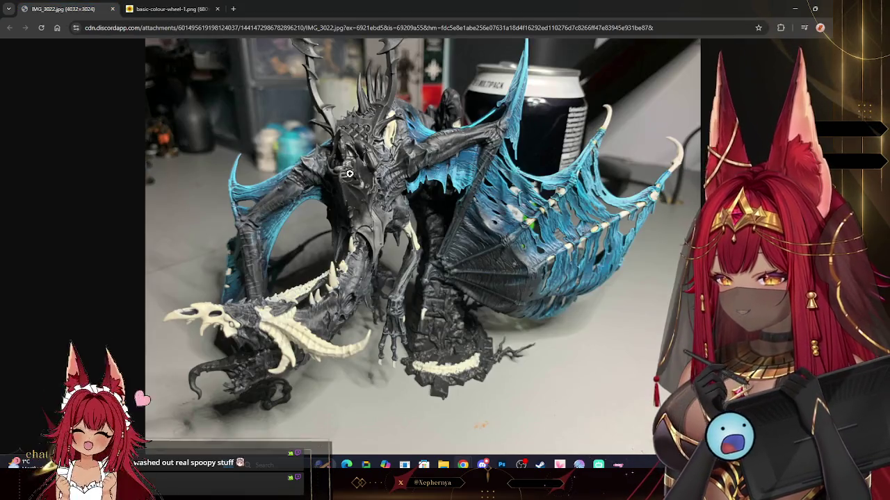
pyautogui.click(351, 148)
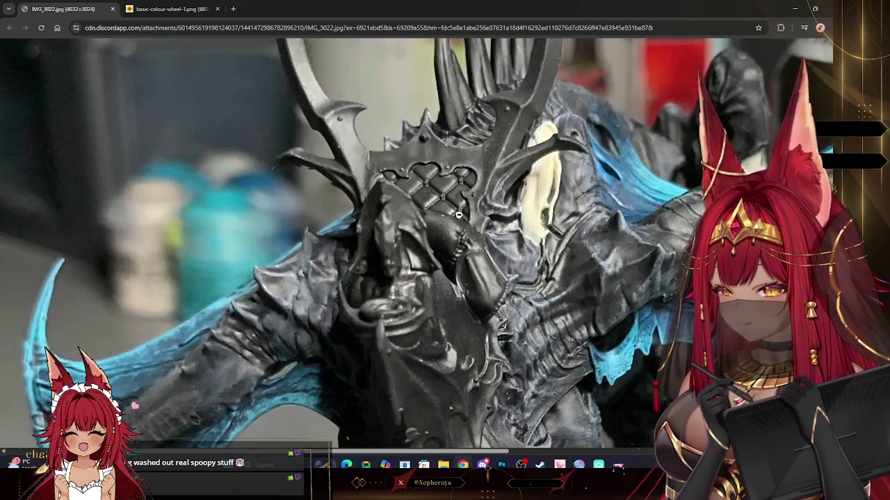
# - Show the entire IMG_3022.jpg dragon in frame, then move to the basic-colour-wheel-1.png tab
pyautogui.scroll(1, 458, 215)
pyautogui.scroll(-2, 455, 230)
pyautogui.click(450, 244)
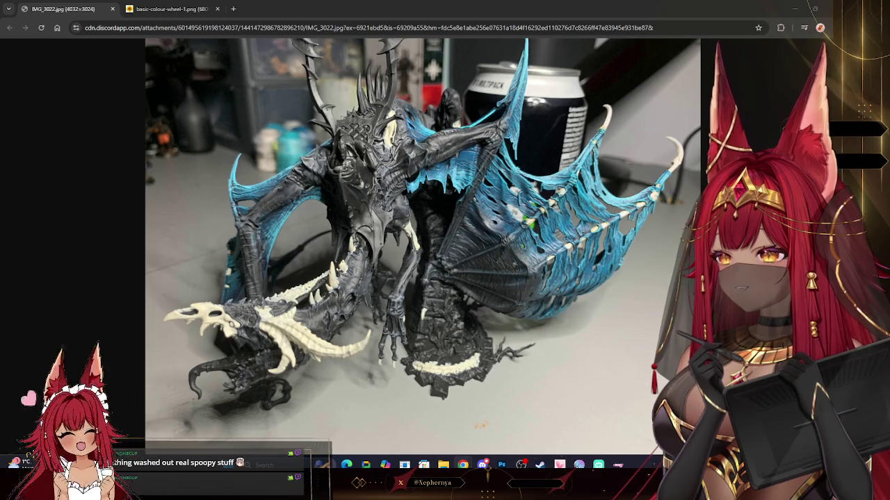
pyautogui.click(170, 9)
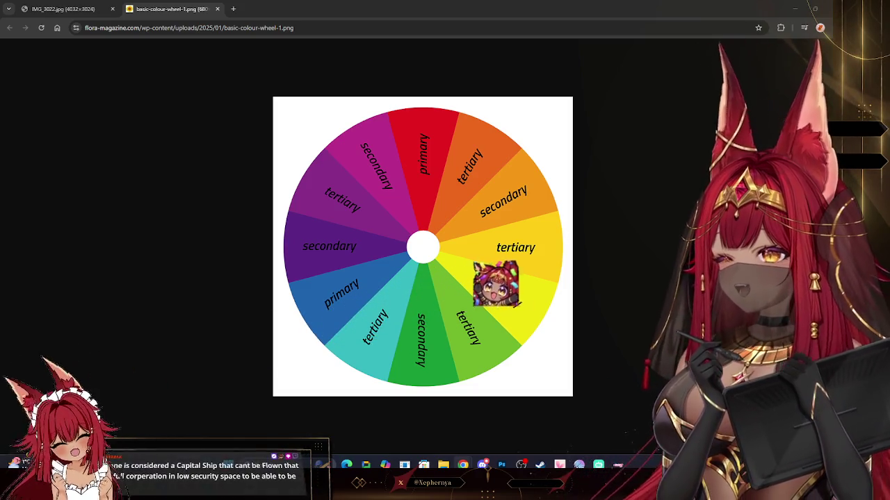
# - Return to the IMG_3022.jpg tab and examine the dragon's head up close
pyautogui.hotkey('ctrl', 'shift', 'Tab')
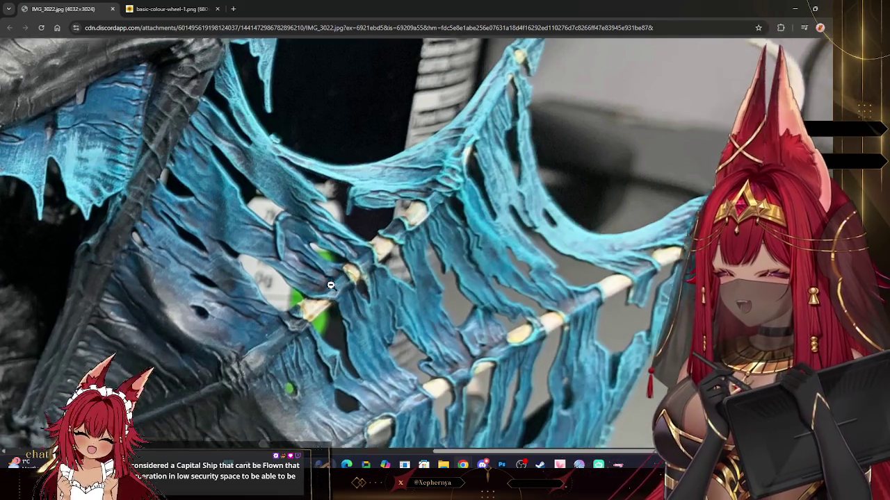
pyautogui.click(474, 230)
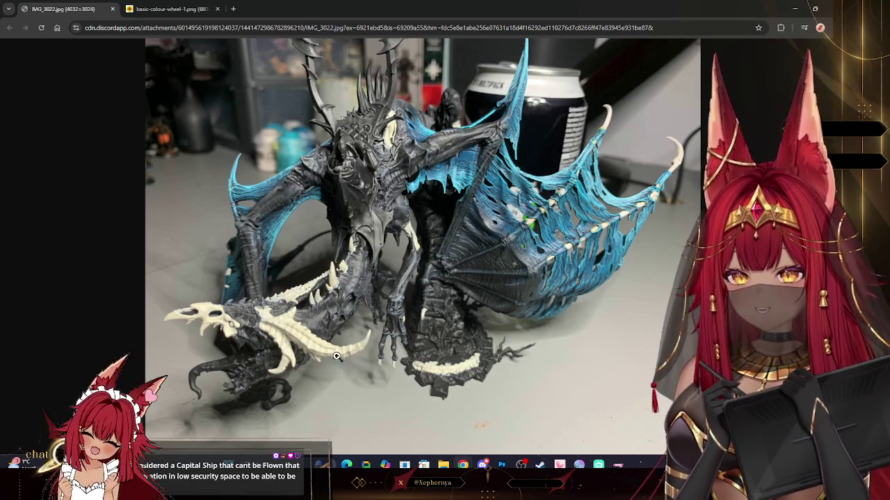
pyautogui.click(348, 172)
pyautogui.scroll(-1, 386, 295)
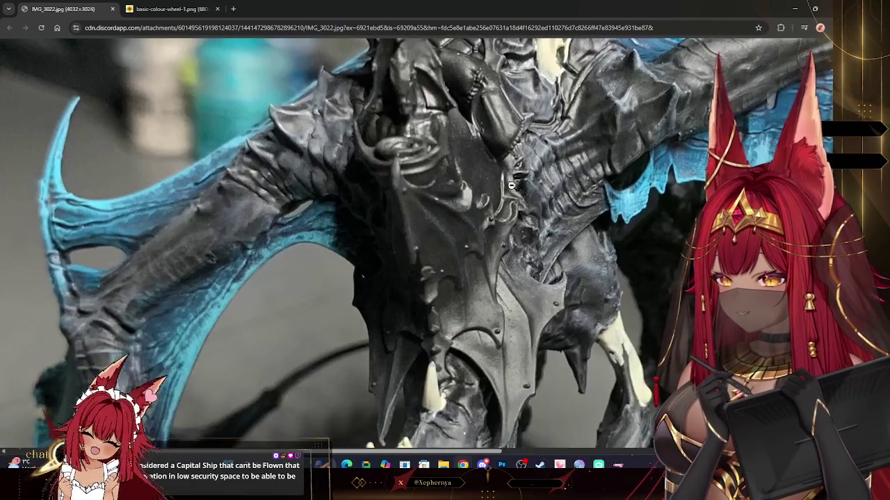
pyautogui.scroll(-2, 202, 250)
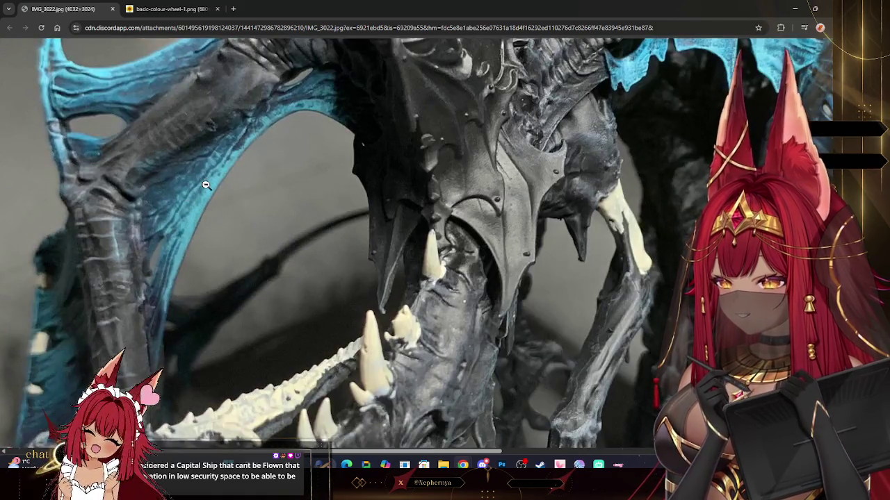
pyautogui.click(277, 210)
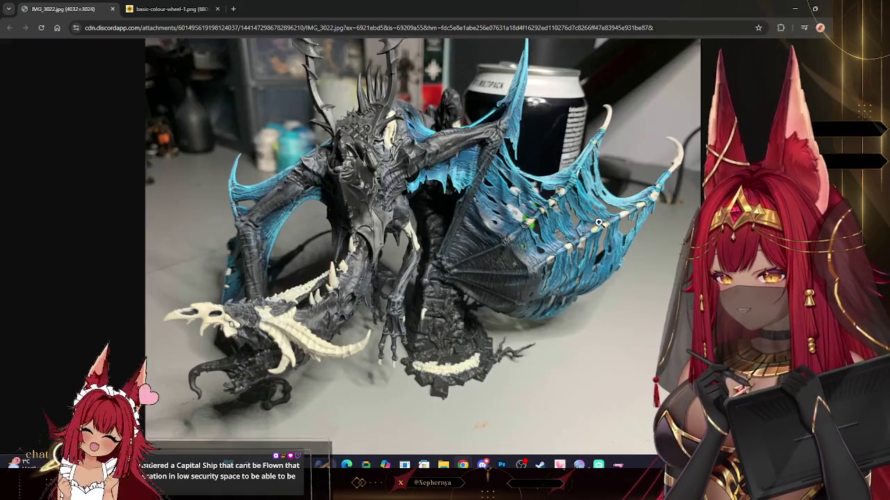
# - Zoom in on the blue wing, scroll across it, then fit the whole photo again
pyautogui.click(598, 223)
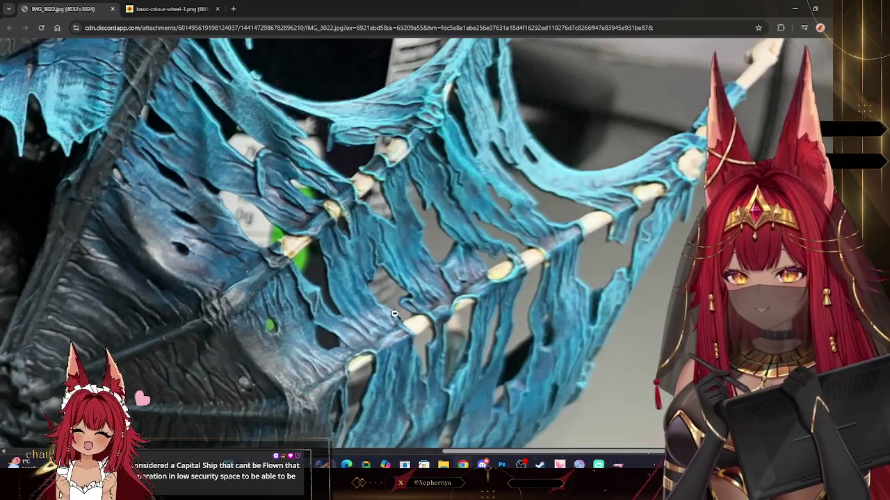
pyautogui.scroll(-1, 410, 278)
pyautogui.scroll(-3, 413, 269)
pyautogui.scroll(3, 413, 269)
pyautogui.scroll(3, 347, 236)
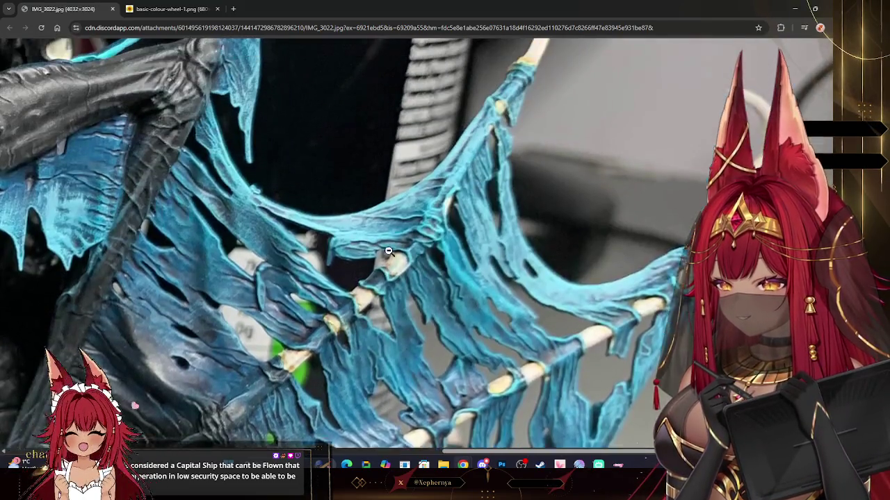
pyautogui.scroll(2, 274, 206)
pyautogui.scroll(2, 288, 264)
pyautogui.scroll(1, 294, 268)
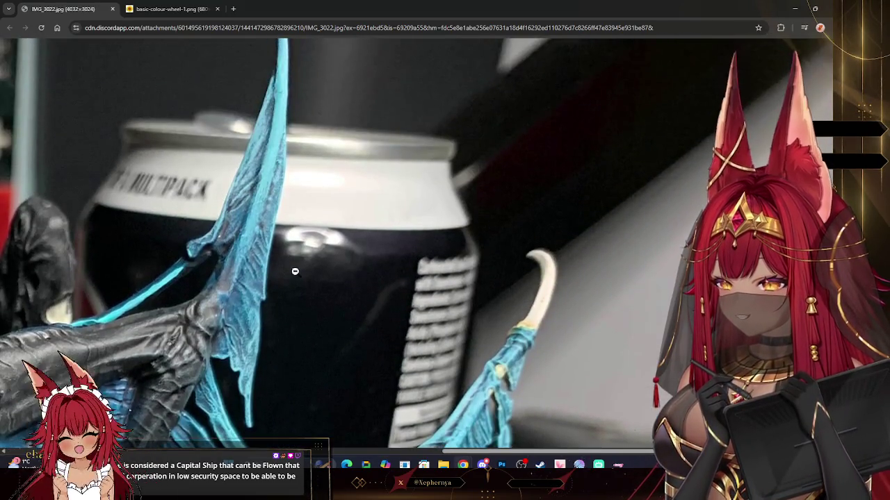
pyautogui.scroll(-4, 298, 278)
pyautogui.scroll(-1, 299, 278)
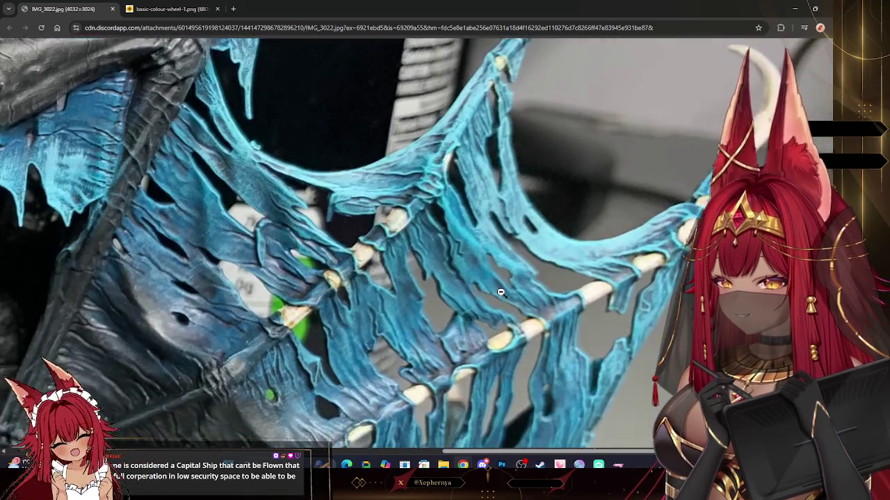
pyautogui.click(496, 292)
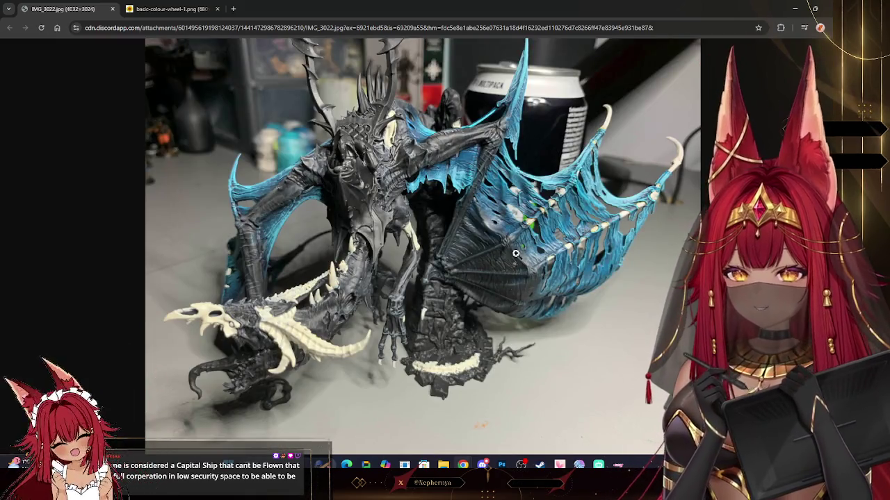